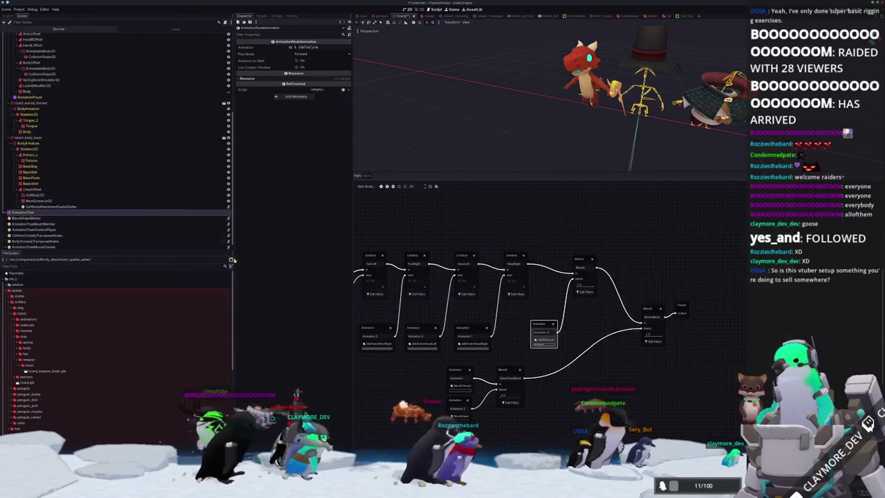
Review the chest SoftBody3D's Inspector settings, then switch to the soft body clipping search results
{"action": "double_click", "coordinate": [152, 184]}
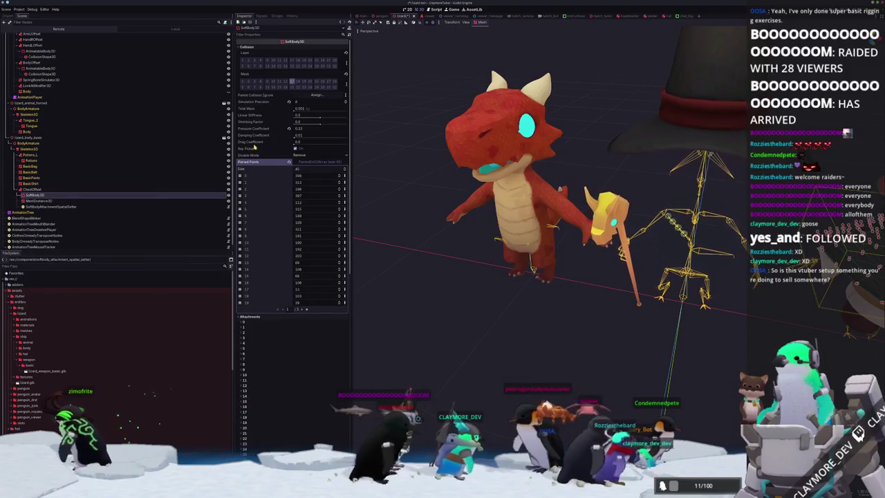
{"action": "scroll", "coordinate": [255, 282], "scroll_direction": "down", "scroll_amount": 15}
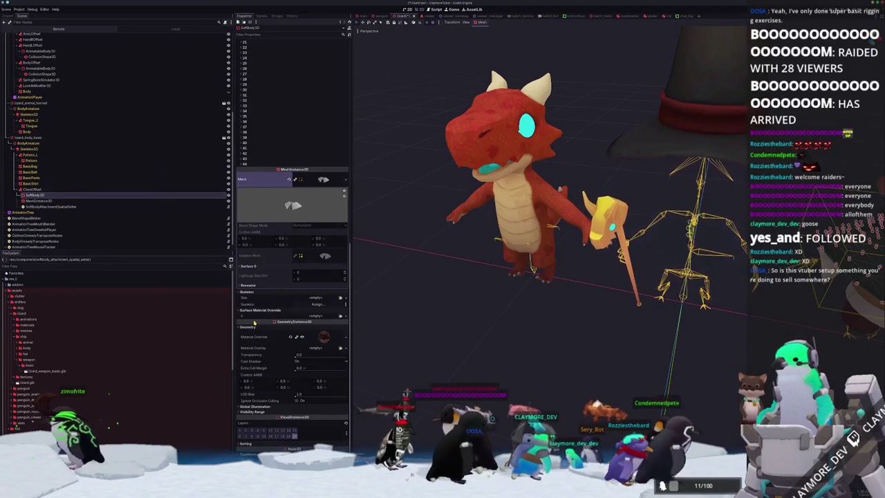
{"action": "scroll", "coordinate": [254, 282], "scroll_direction": "down", "scroll_amount": 1}
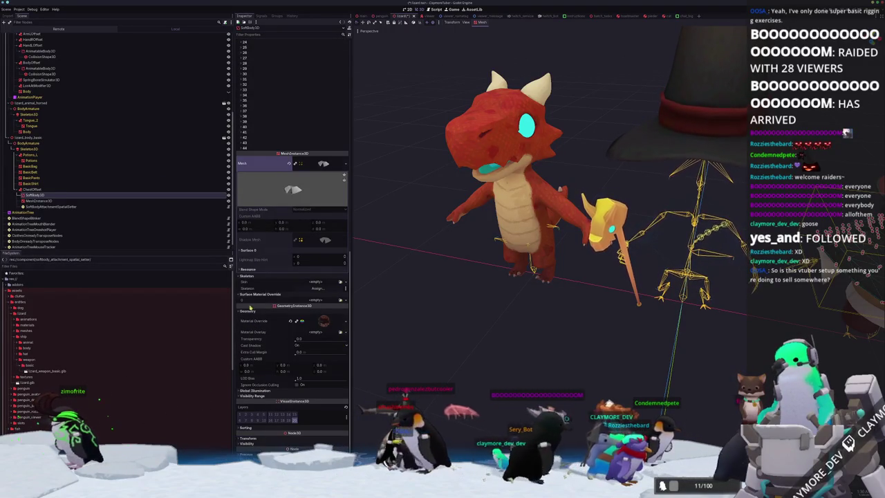
{"action": "scroll", "coordinate": [261, 265], "scroll_direction": "up", "scroll_amount": 15}
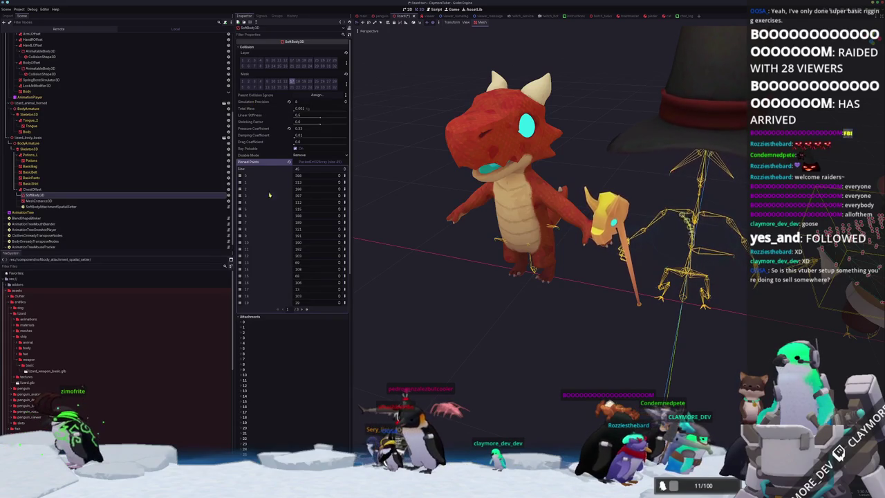
{"action": "key", "text": "alt+Tab"}
{"action": "scroll", "coordinate": [536, 298], "scroll_direction": "down", "scroll_amount": 5}
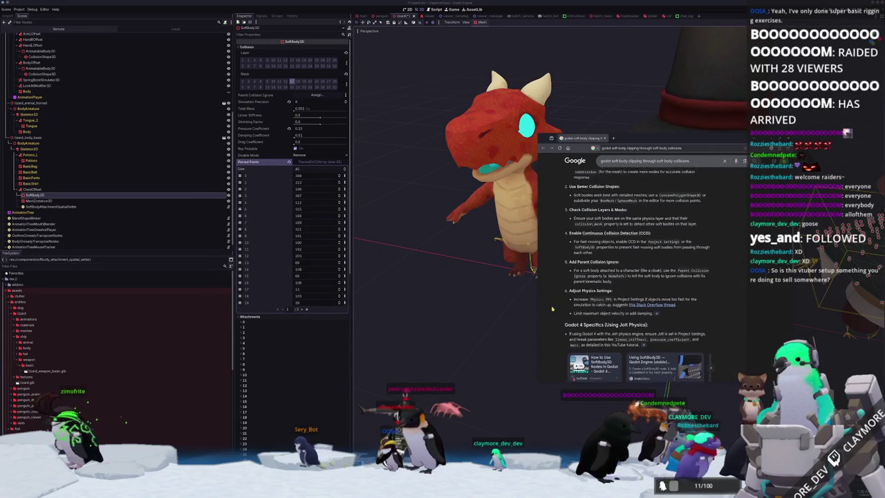
{"action": "scroll", "coordinate": [537, 294], "scroll_direction": "up", "scroll_amount": 2}
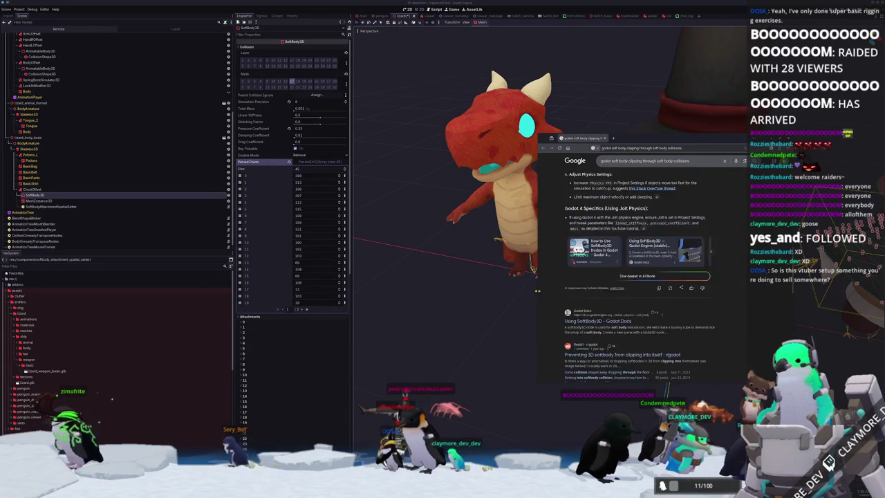
{"action": "scroll", "coordinate": [538, 276], "scroll_direction": "down", "scroll_amount": 1}
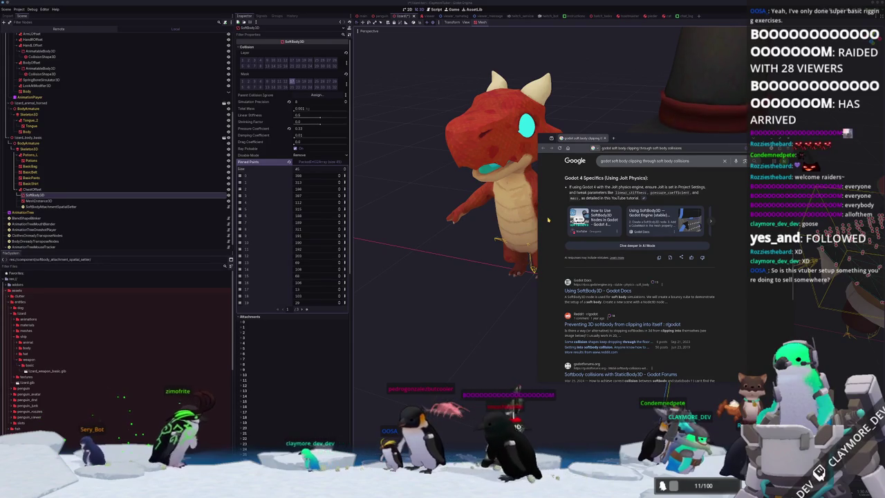
{"action": "scroll", "coordinate": [548, 220], "scroll_direction": "down", "scroll_amount": 3}
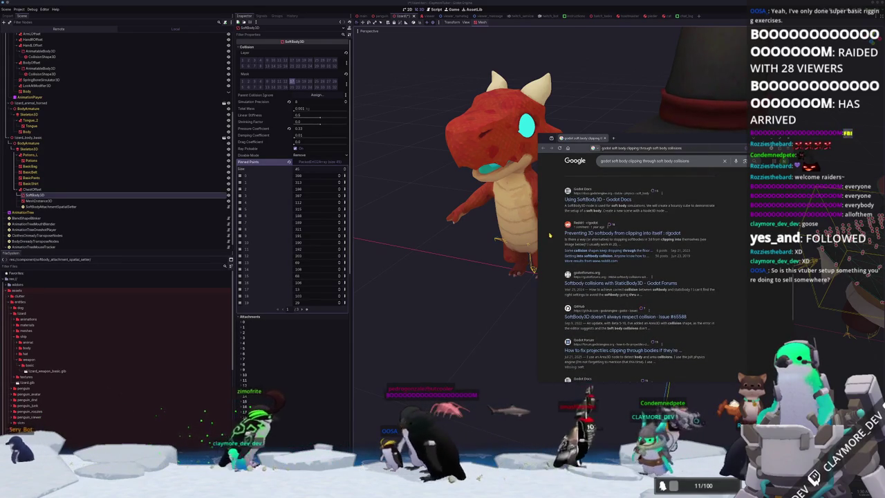
{"action": "scroll", "coordinate": [544, 262], "scroll_direction": "down", "scroll_amount": 1}
{"action": "scroll", "coordinate": [545, 262], "scroll_direction": "down", "scroll_amount": 1}
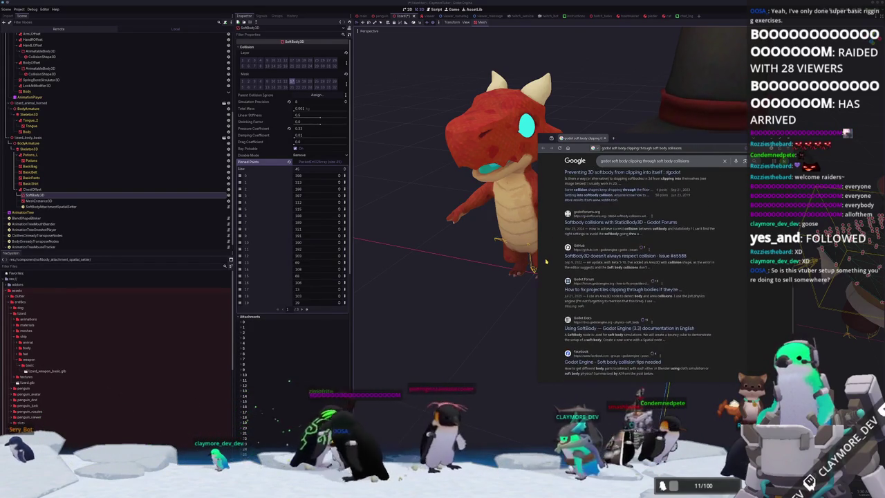
{"action": "scroll", "coordinate": [546, 258], "scroll_direction": "down", "scroll_amount": 1}
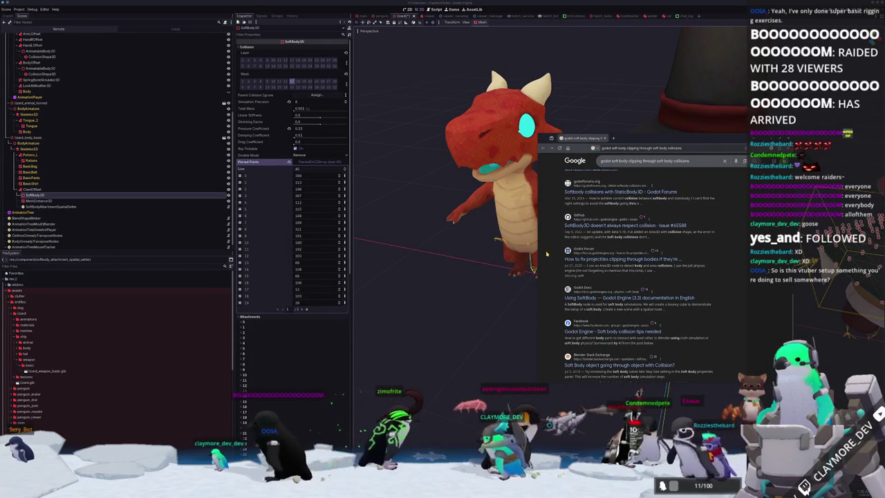
{"action": "scroll", "coordinate": [546, 255], "scroll_direction": "down", "scroll_amount": 2}
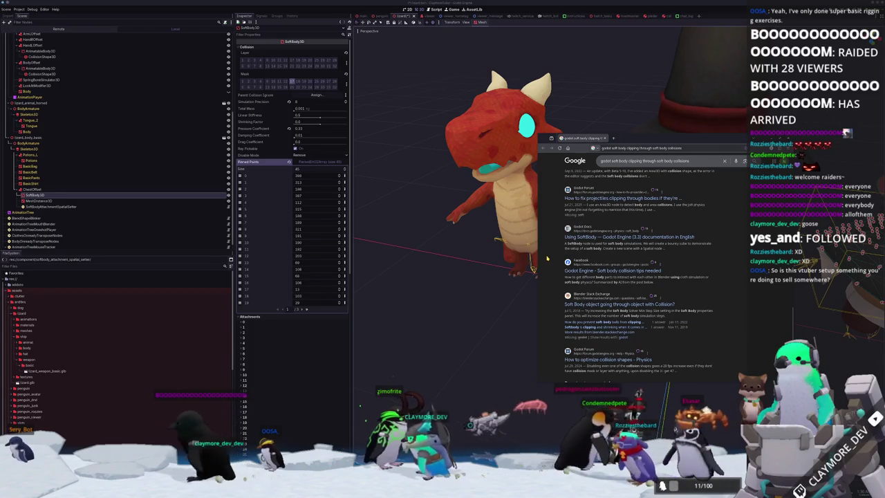
{"action": "scroll", "coordinate": [563, 284], "scroll_direction": "down", "scroll_amount": 1}
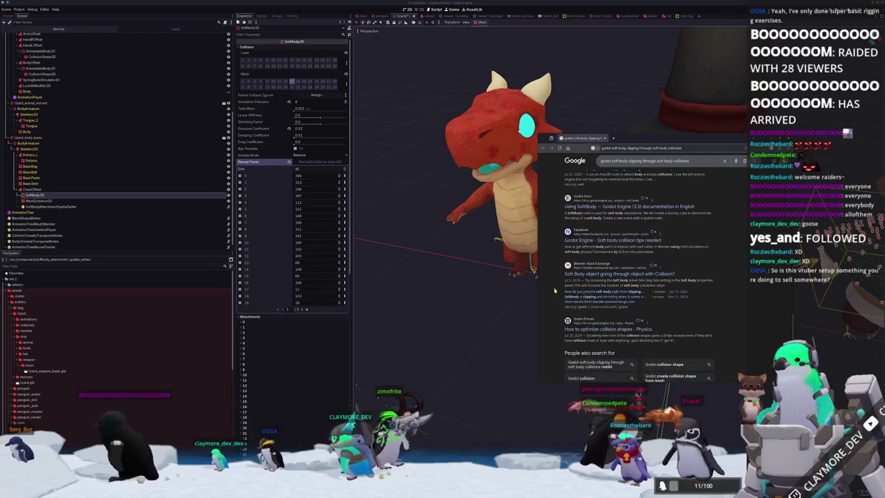
{"action": "scroll", "coordinate": [556, 289], "scroll_direction": "down", "scroll_amount": 1}
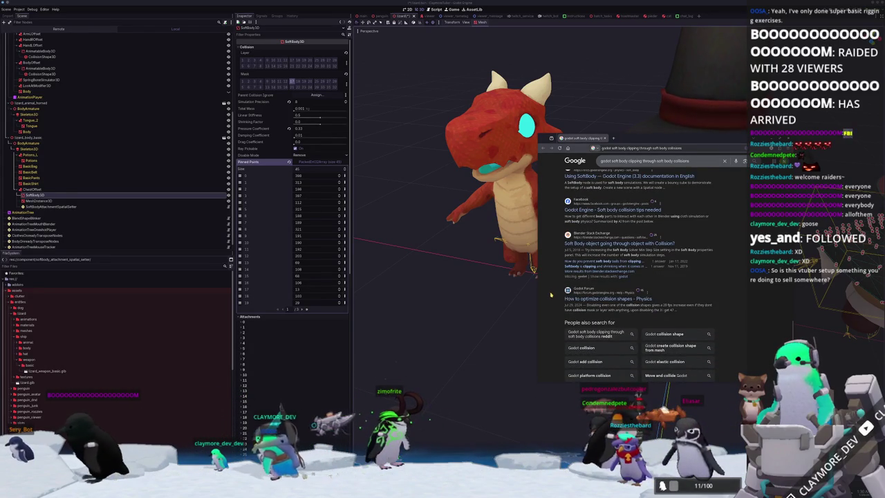
{"action": "scroll", "coordinate": [551, 295], "scroll_direction": "up", "scroll_amount": 3}
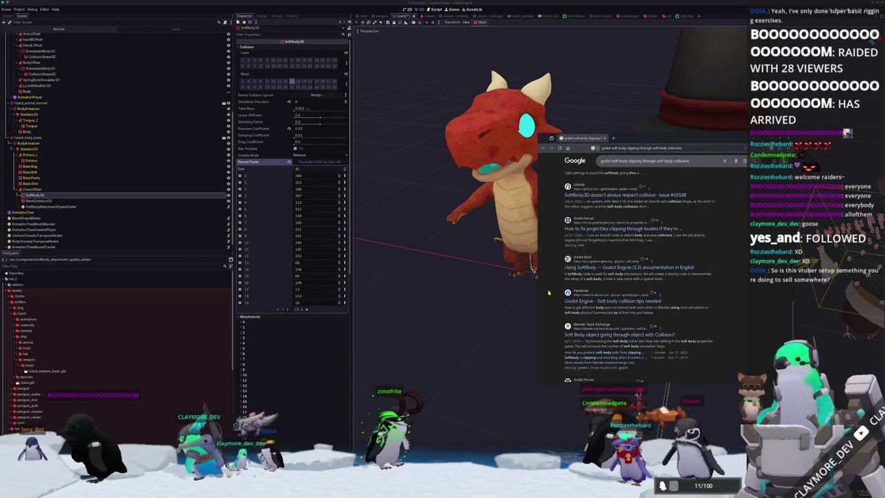
Switch the Scene dock to the Local tree and run the avatar project with F5
{"action": "left_click", "coordinate": [446, 372]}
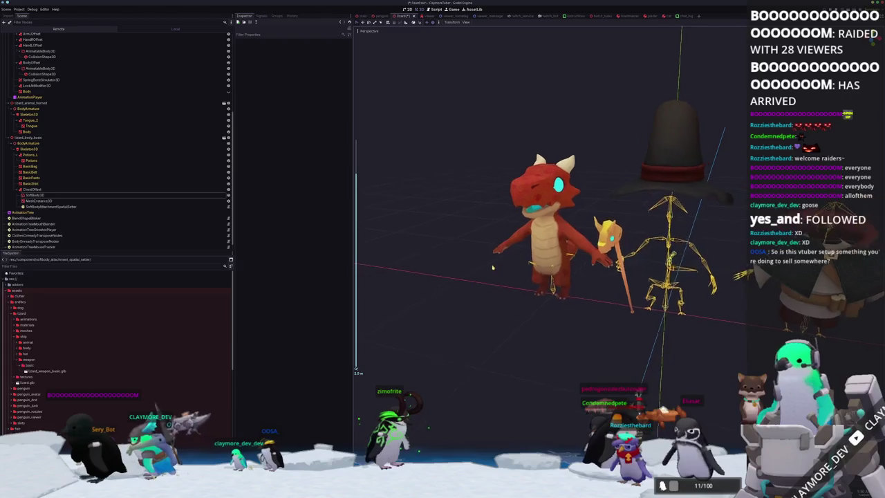
{"action": "left_click", "coordinate": [23, 20]}
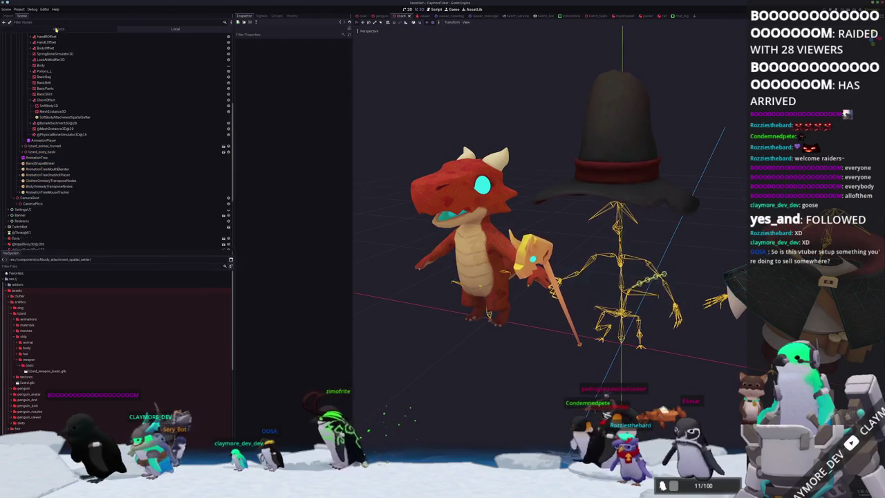
{"action": "key", "text": "F5"}
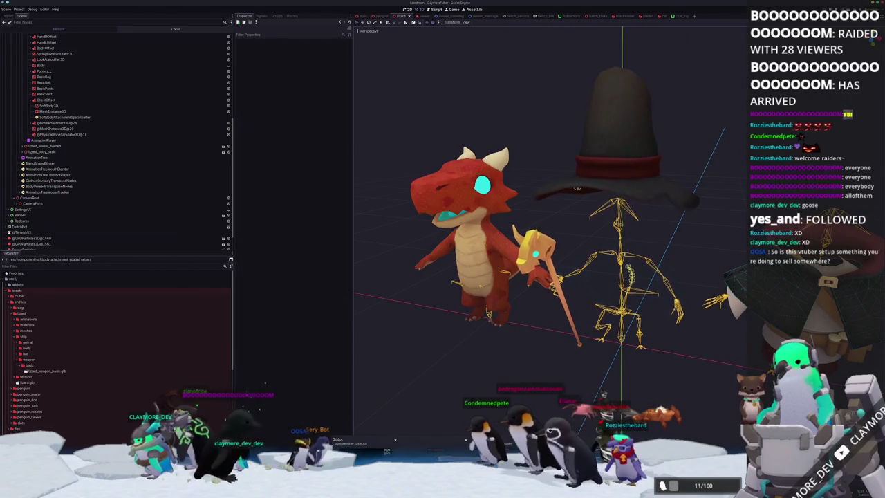
{"action": "left_click", "coordinate": [346, 441]}
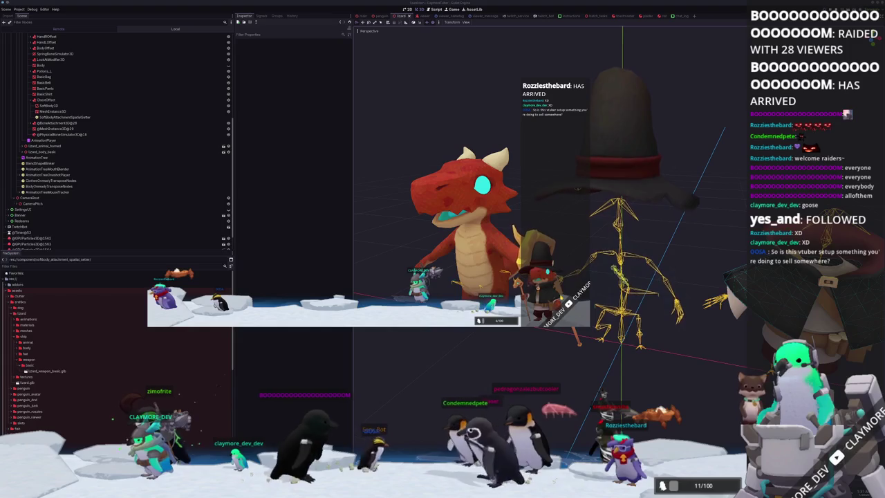
{"action": "scroll", "coordinate": [62, 111], "scroll_direction": "up", "scroll_amount": 5}
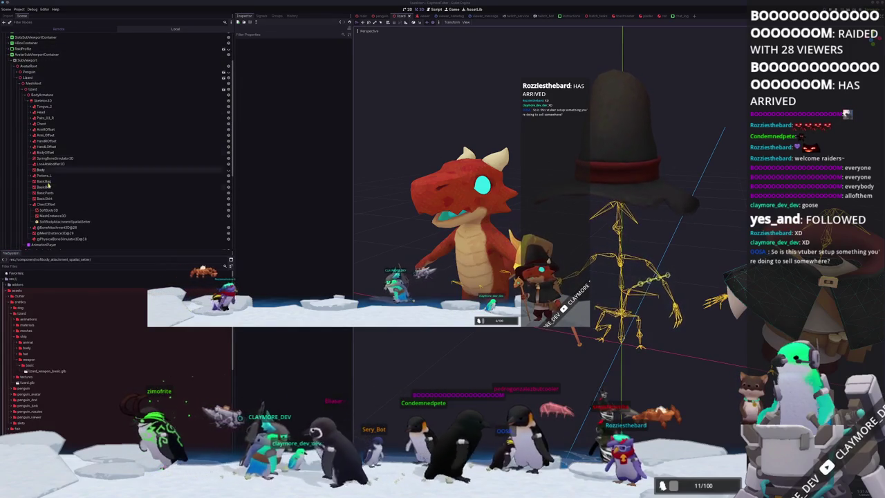
{"action": "left_click", "coordinate": [49, 209]}
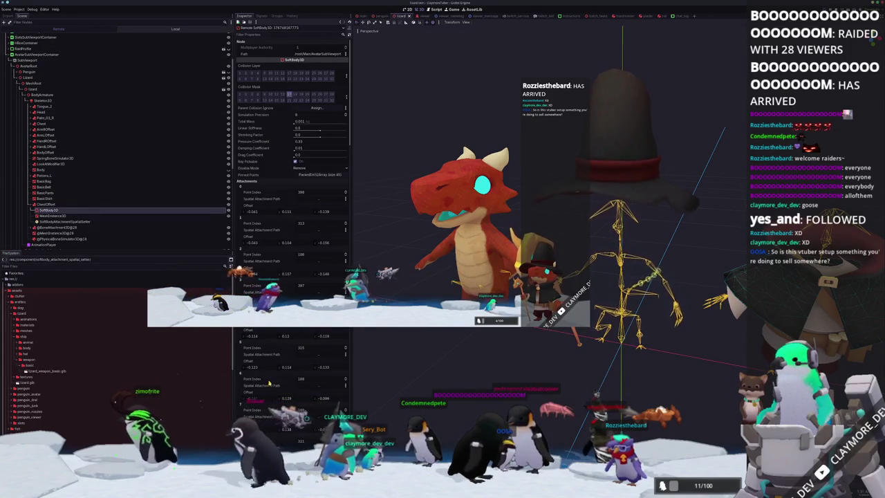
{"action": "left_click", "coordinate": [44, 239]}
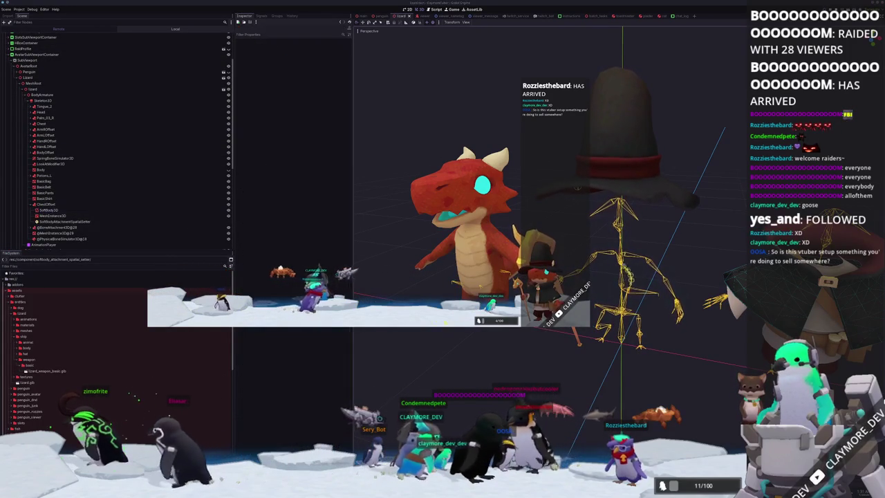
{"action": "left_click", "coordinate": [46, 233]}
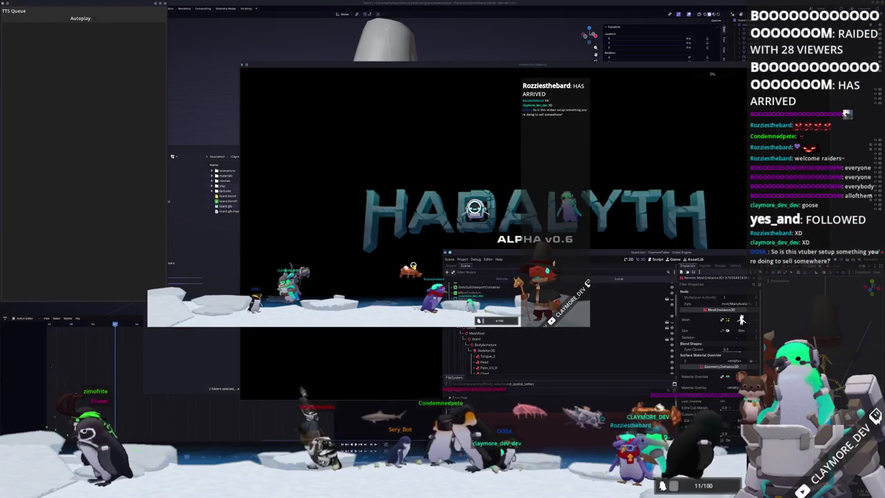
Select the running SoftBody3D and expand its Transform properties
{"action": "scroll", "coordinate": [741, 320], "scroll_direction": "down", "scroll_amount": 3}
{"action": "scroll", "coordinate": [524, 361], "scroll_direction": "down", "scroll_amount": 2}
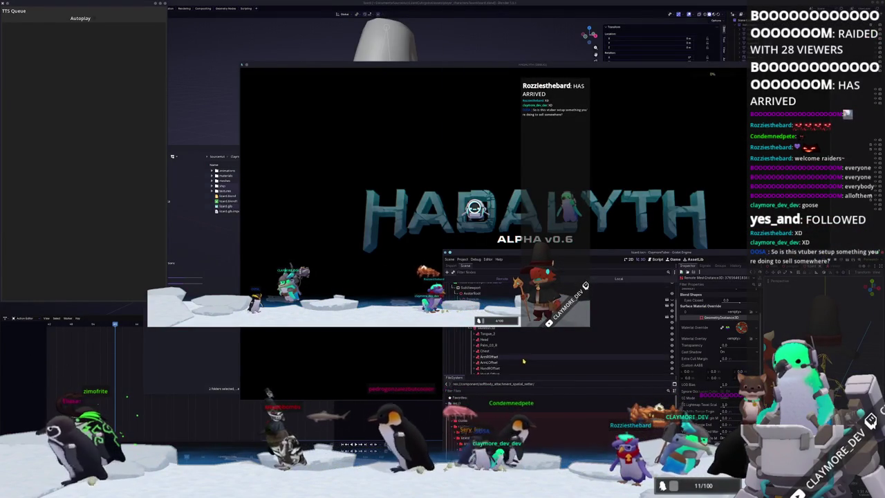
{"action": "left_click", "coordinate": [492, 357]}
{"action": "scroll", "coordinate": [588, 349], "scroll_direction": "down", "scroll_amount": 2}
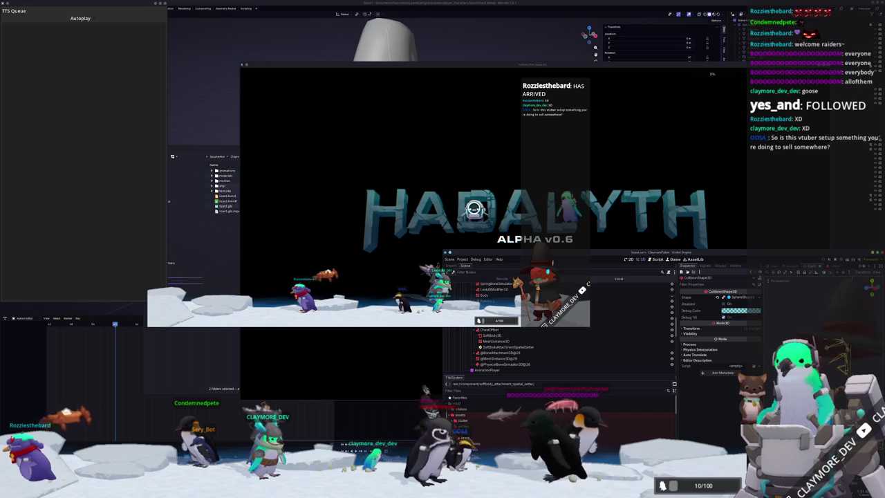
{"action": "left_click", "coordinate": [733, 328]}
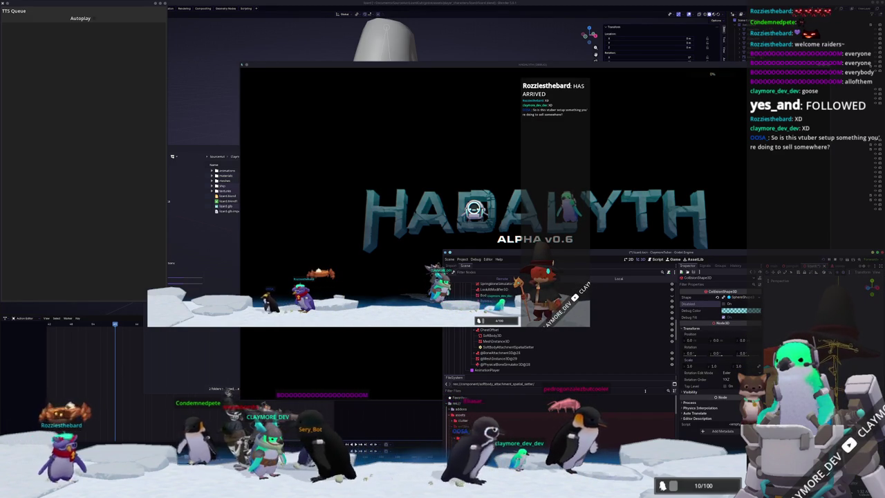
Select ArmROffset's CollisionShape3D and expand its sphere shape, showing radius 0.025
{"action": "scroll", "coordinate": [514, 357], "scroll_direction": "up", "scroll_amount": 3}
{"action": "scroll", "coordinate": [513, 356], "scroll_direction": "up", "scroll_amount": 5}
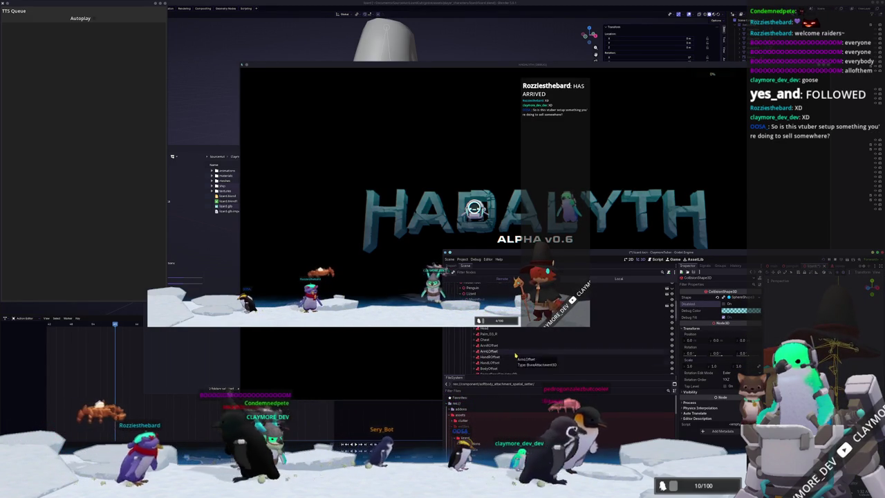
{"action": "scroll", "coordinate": [502, 360], "scroll_direction": "down", "scroll_amount": 2}
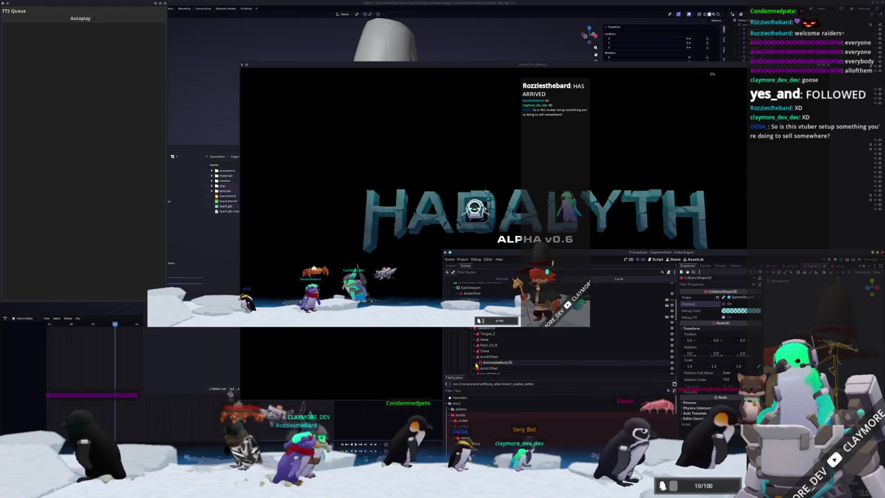
{"action": "left_click", "coordinate": [501, 368]}
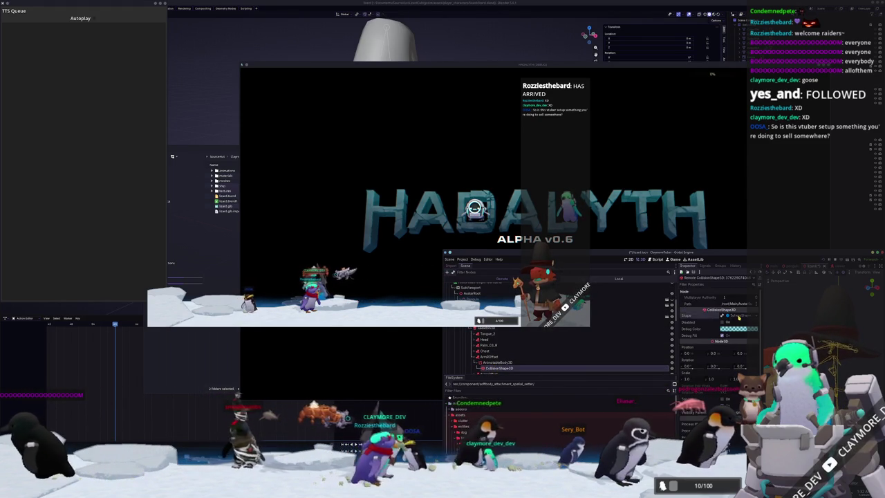
{"action": "left_click", "coordinate": [737, 316]}
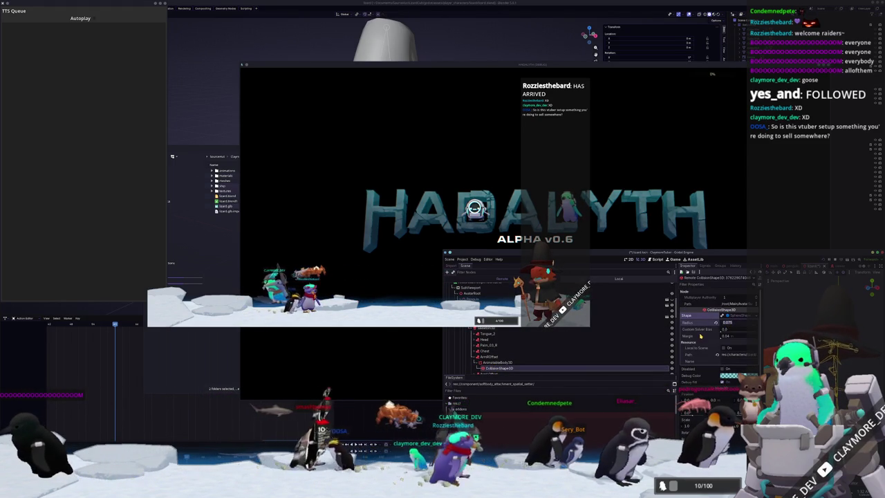
Set the right arm sphere radius to 0, then select the hand's next CollisionShape3D
{"action": "type", "text": "0"}
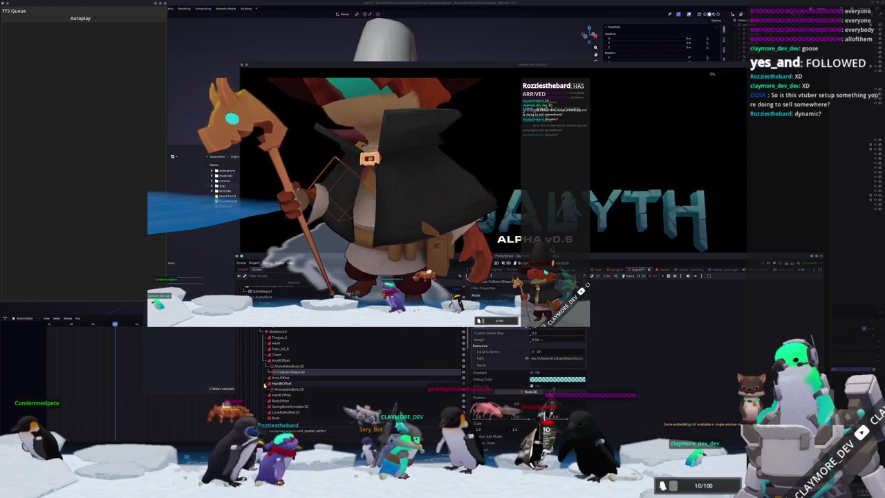
{"action": "left_click", "coordinate": [290, 395]}
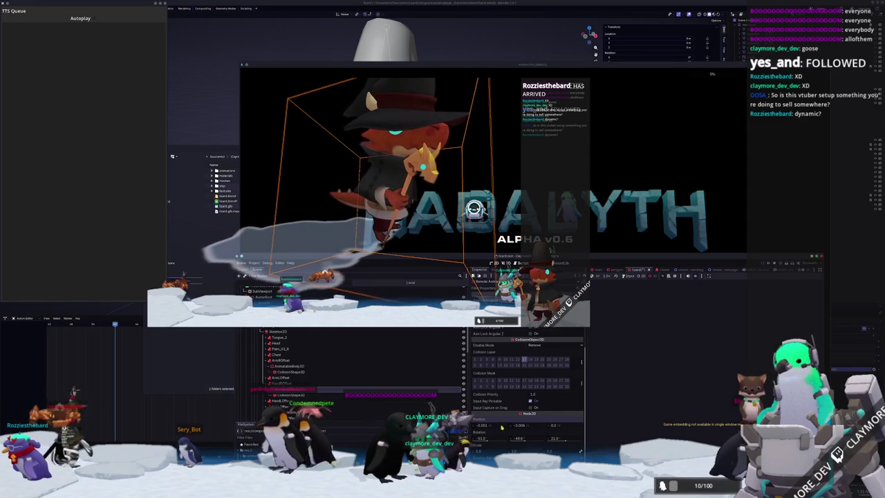
Inspect the arm's AnimatableBody3D and its CollisionShape3D, then return to the Godot editor
{"action": "left_click", "coordinate": [284, 394]}
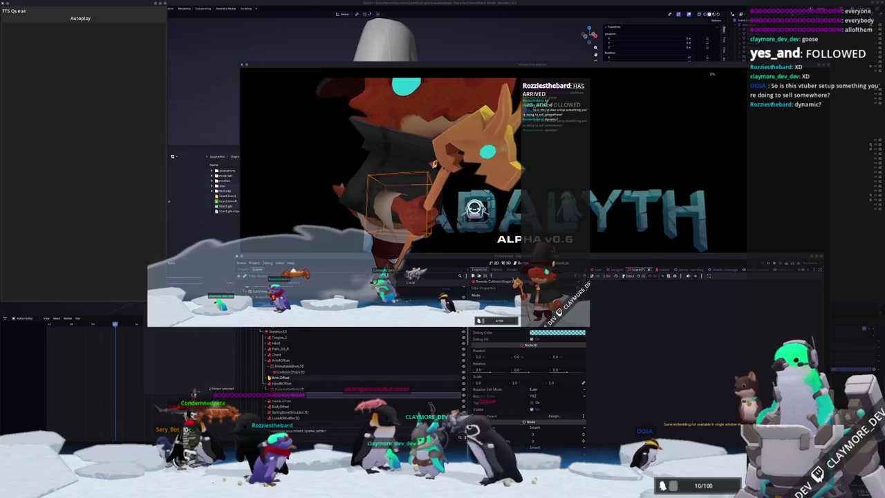
{"action": "left_click", "coordinate": [287, 369]}
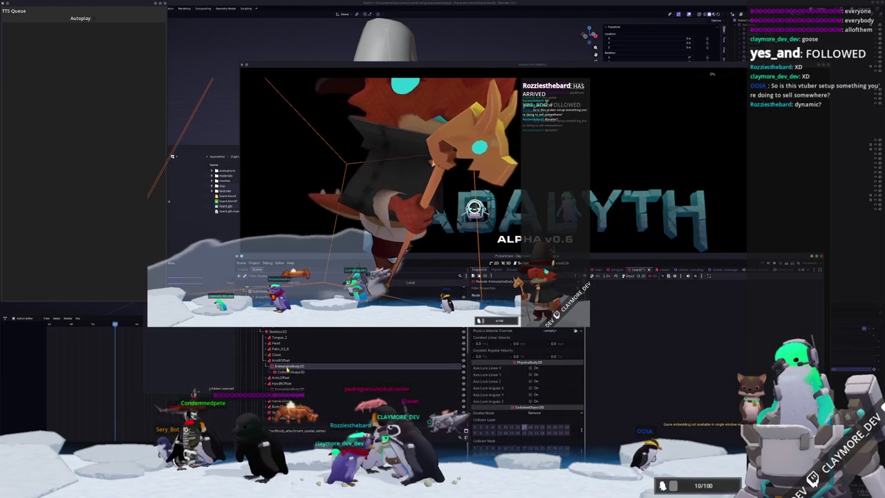
{"action": "left_click", "coordinate": [298, 372]}
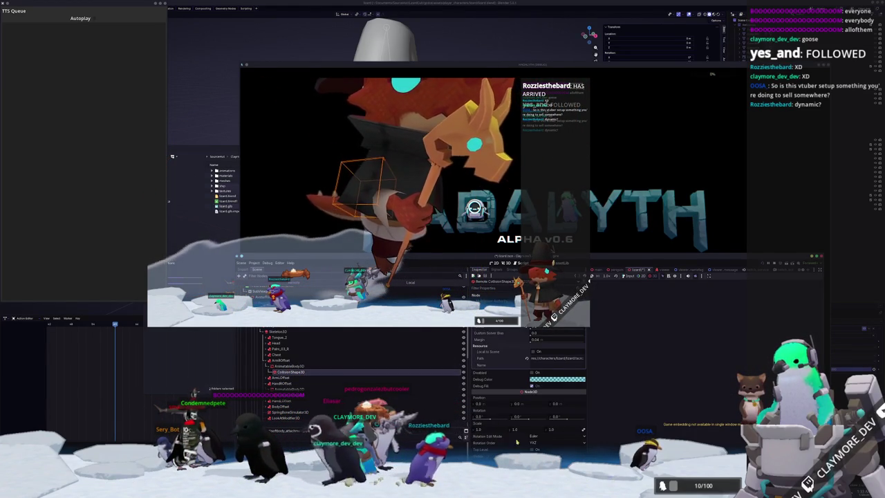
{"action": "left_click", "coordinate": [289, 366]}
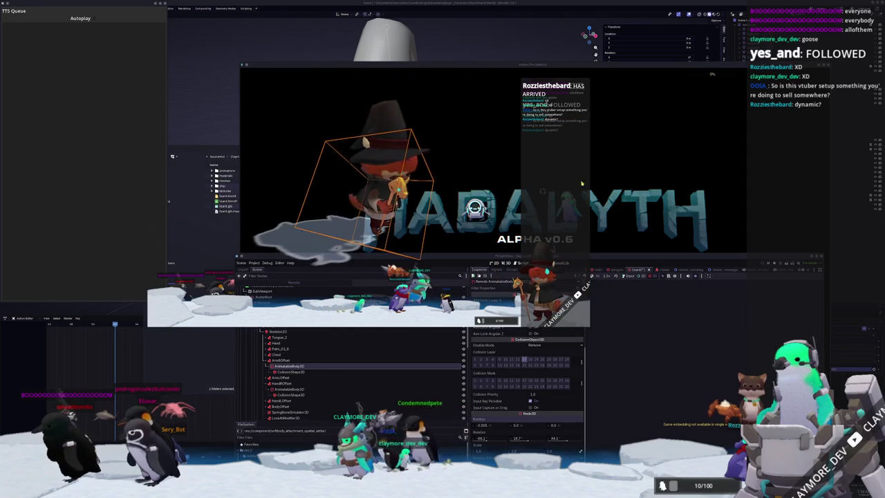
{"action": "left_click", "coordinate": [360, 133]}
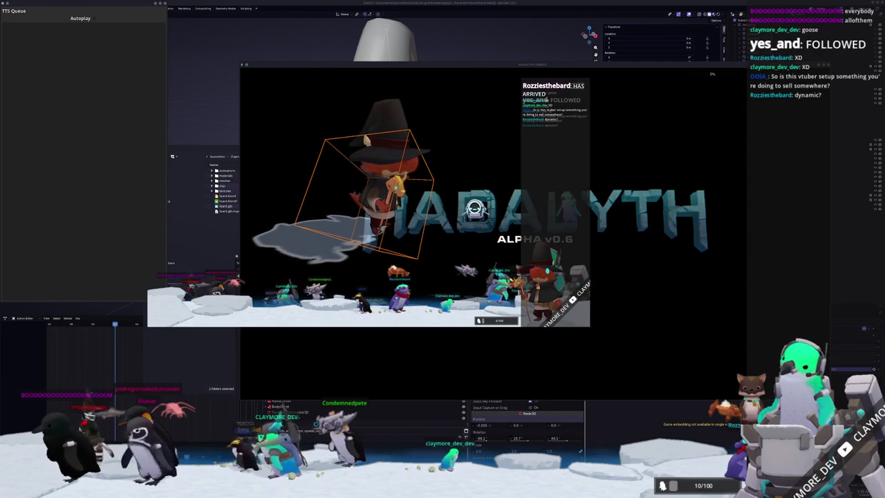
{"action": "key", "text": "alt+Tab"}
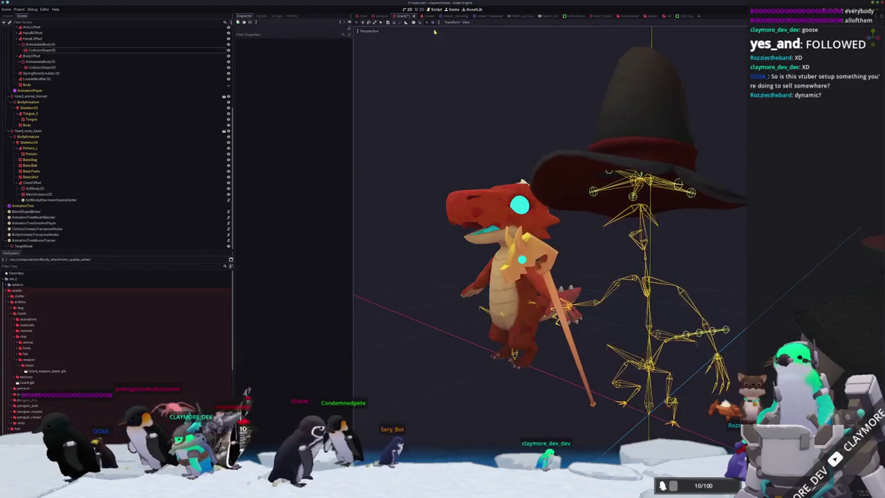
Zoom in on the hand's sphere CollisionShape3D and show its transform: position/rotation 0, scale 1
{"action": "scroll", "coordinate": [444, 339], "scroll_direction": "up", "scroll_amount": 5}
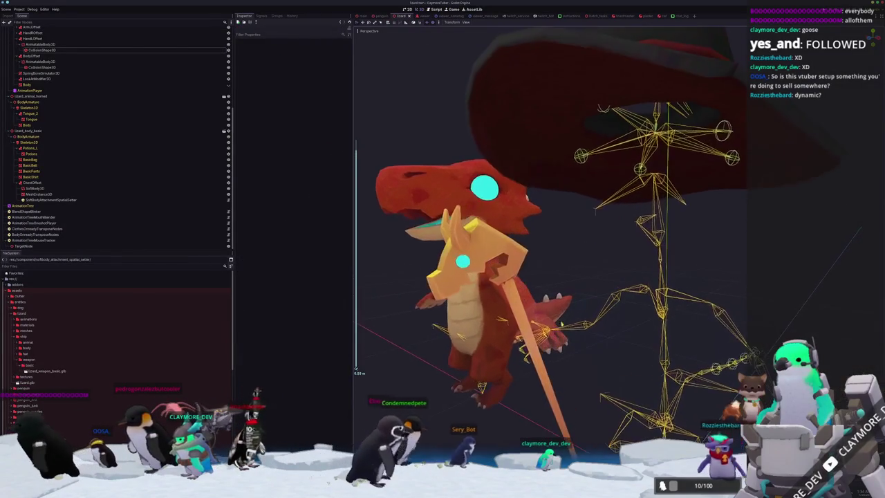
{"action": "left_click", "coordinate": [546, 329]}
{"action": "scroll", "coordinate": [619, 256], "scroll_direction": "up", "scroll_amount": 3}
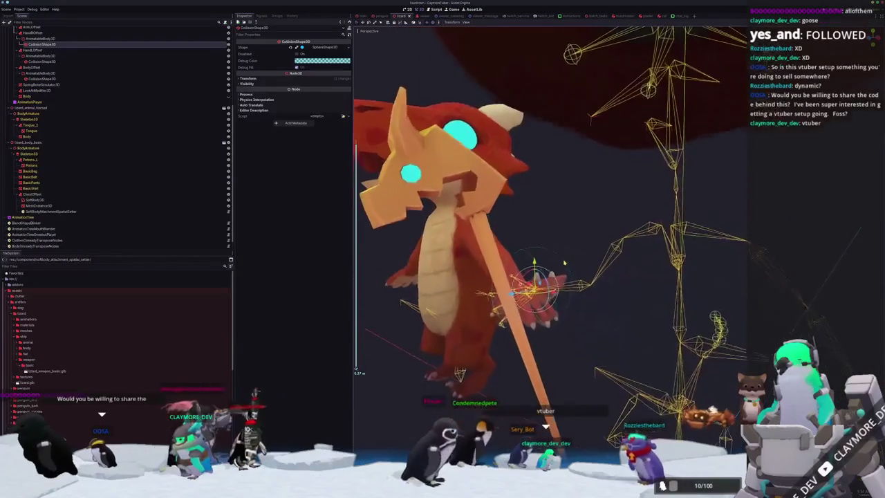
{"action": "left_click_drag", "start_coordinate": [526, 291], "coordinate": [830, 290]}
{"action": "scroll", "coordinate": [34, 71], "scroll_direction": "up", "scroll_amount": 2}
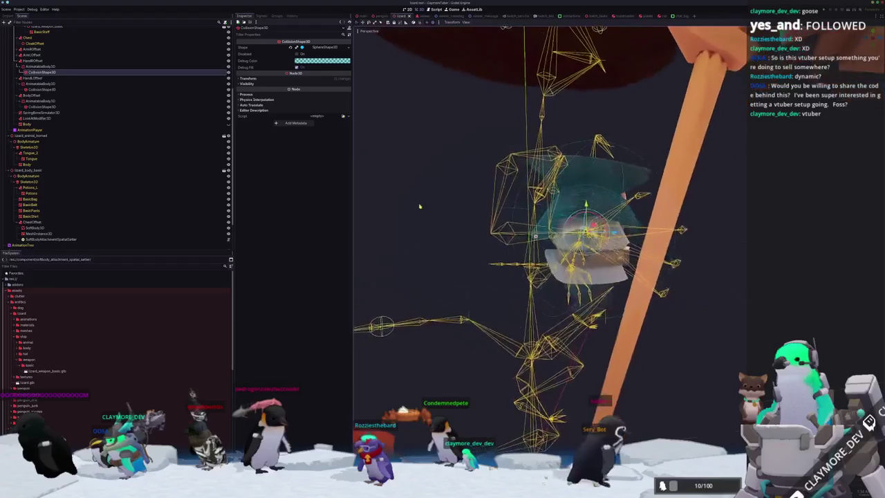
{"action": "left_click", "coordinate": [314, 79]}
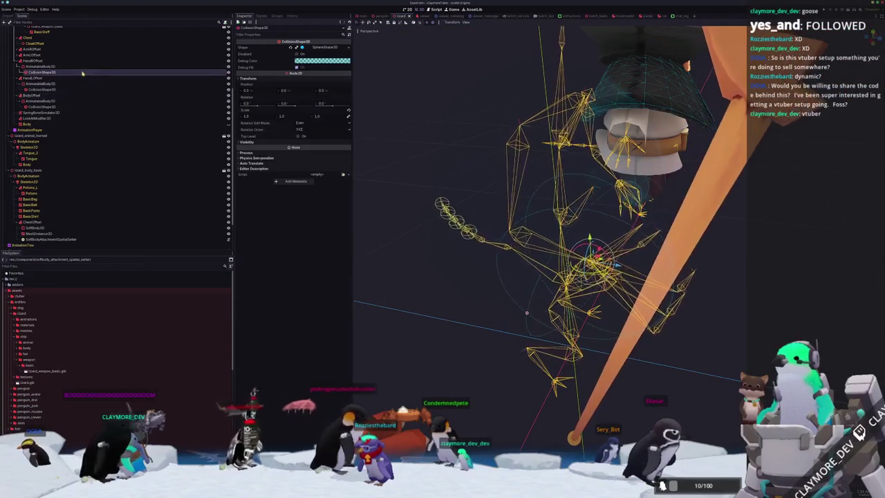
Check the transform values of the hand's AnimatableBody3D and the HandROffset bone attachment
{"action": "left_click", "coordinate": [42, 66]}
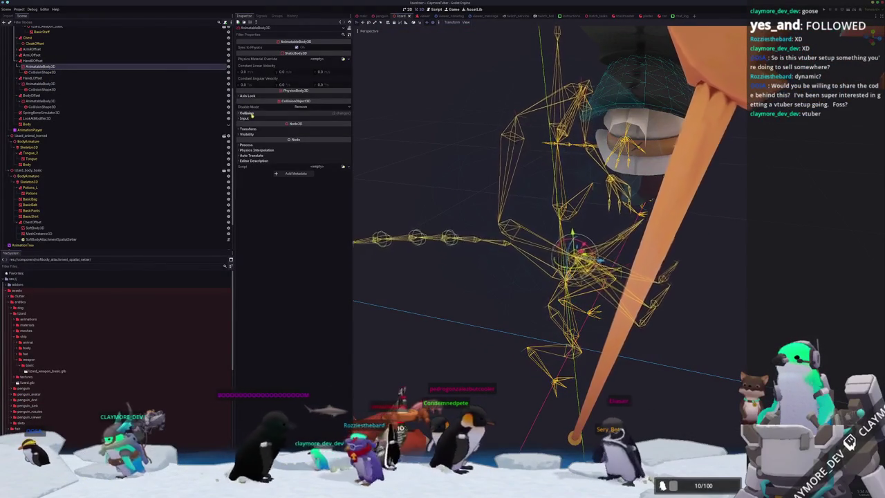
{"action": "left_click", "coordinate": [247, 128]}
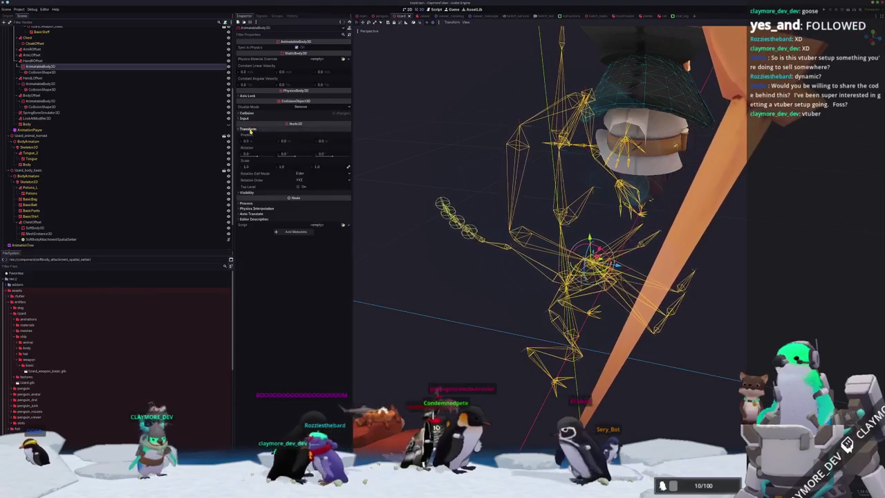
{"action": "left_click", "coordinate": [50, 62]}
{"action": "left_click", "coordinate": [270, 78]}
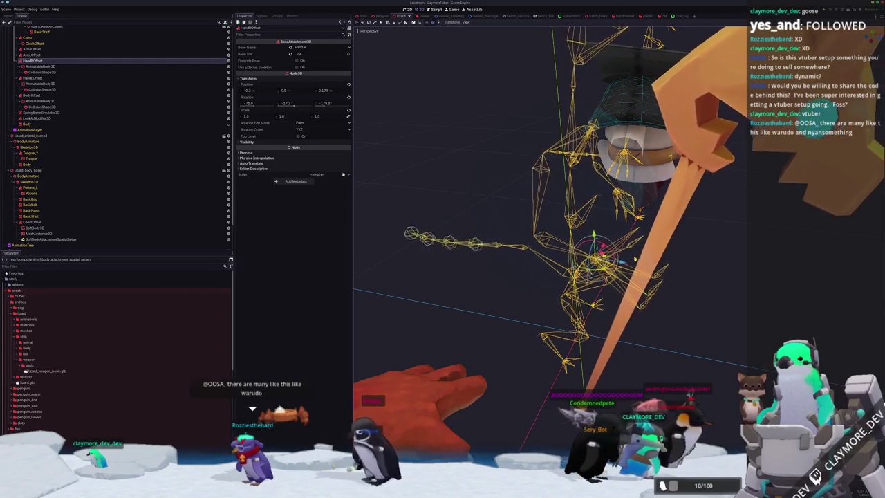
{"action": "scroll", "coordinate": [633, 263], "scroll_direction": "up", "scroll_amount": 5}
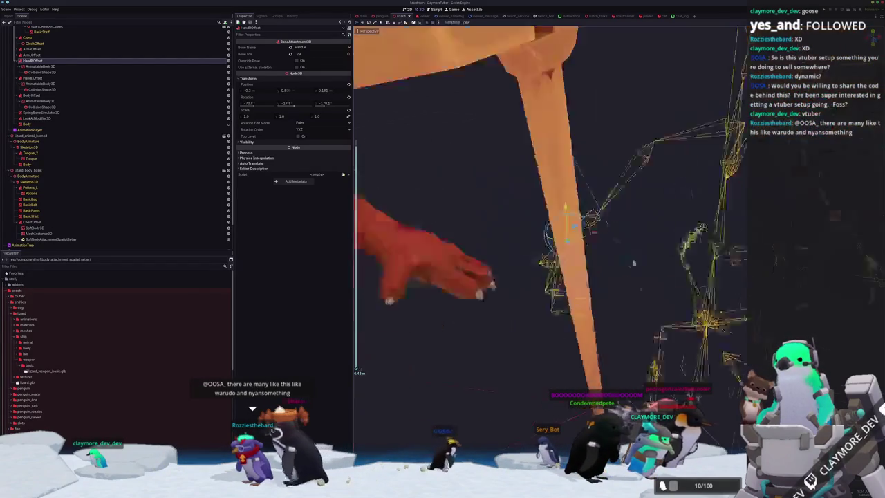
{"action": "scroll", "coordinate": [609, 274], "scroll_direction": "down", "scroll_amount": 2}
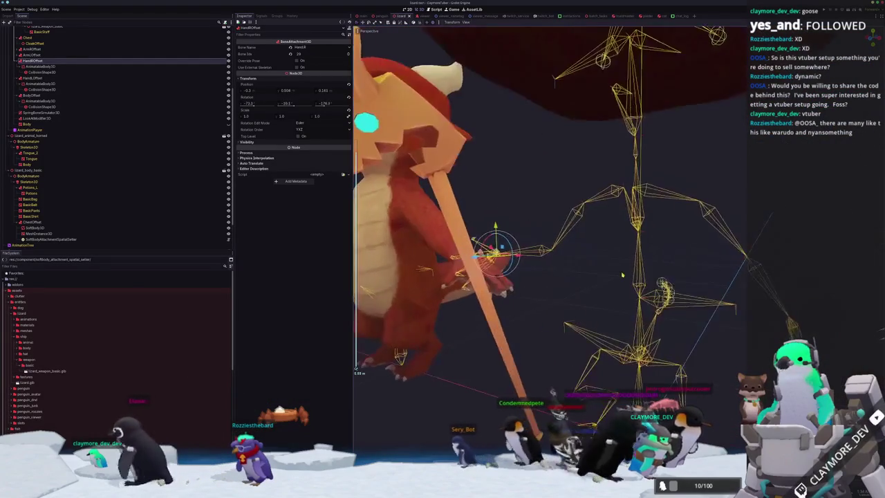
Orbit to the rig's front, select the arm's CollisionShape3D, and list its shape types
{"action": "left_click_drag", "start_coordinate": [623, 275], "coordinate": [733, 267]}
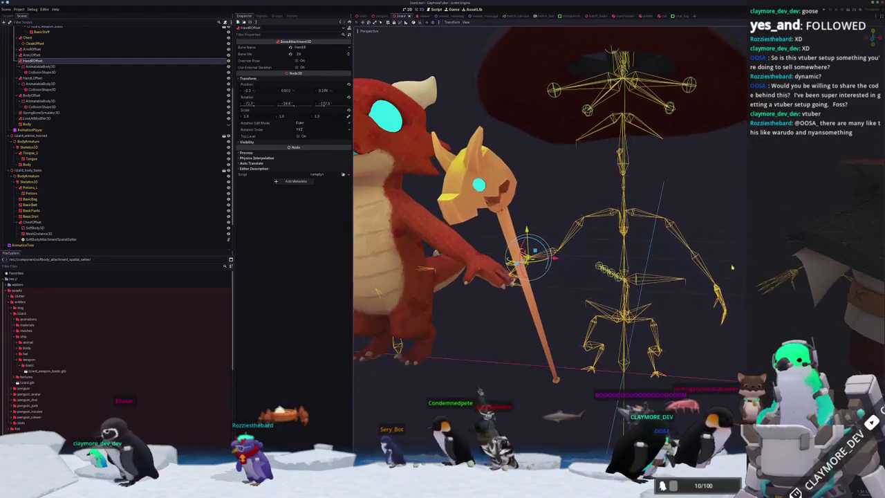
{"action": "left_click", "coordinate": [732, 267]}
{"action": "scroll", "coordinate": [697, 245], "scroll_direction": "down", "scroll_amount": 3}
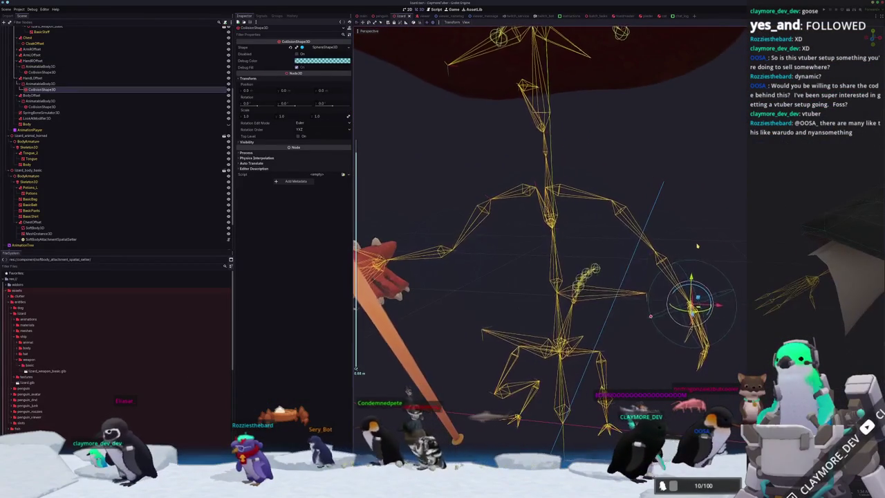
{"action": "left_click", "coordinate": [661, 258]}
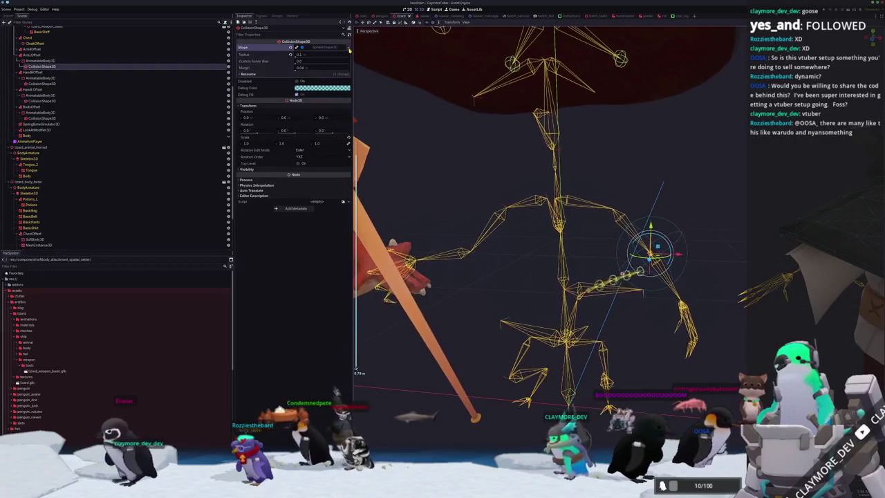
{"action": "left_click", "coordinate": [350, 49]}
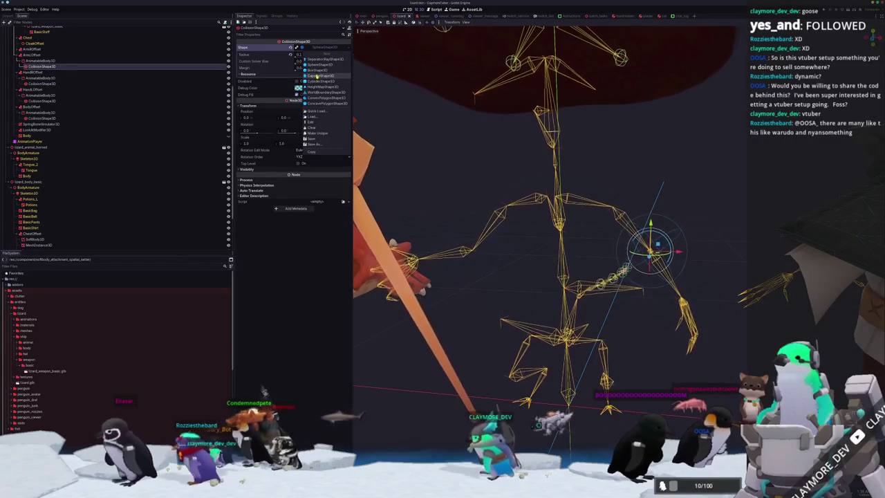
Make the arm collider a CapsuleShape3D, halve its radius, and set height 0.125
{"action": "left_click", "coordinate": [317, 75]}
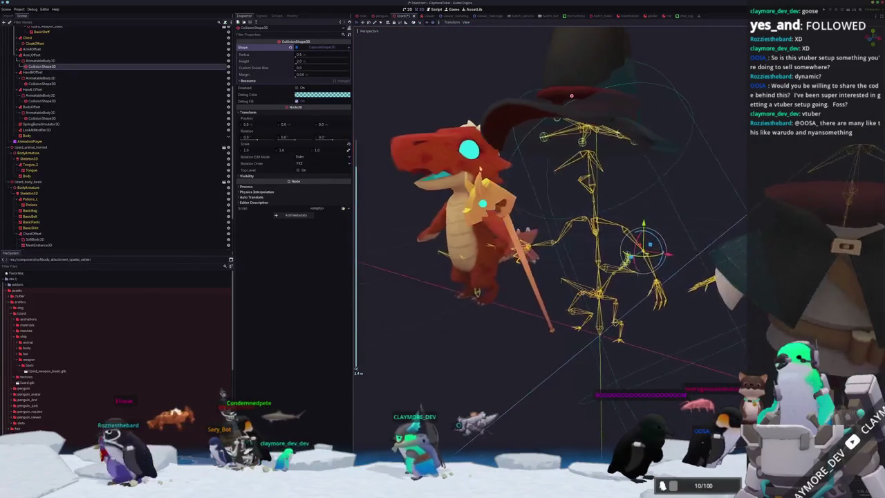
{"action": "scroll", "coordinate": [525, 242], "scroll_direction": "up", "scroll_amount": 3}
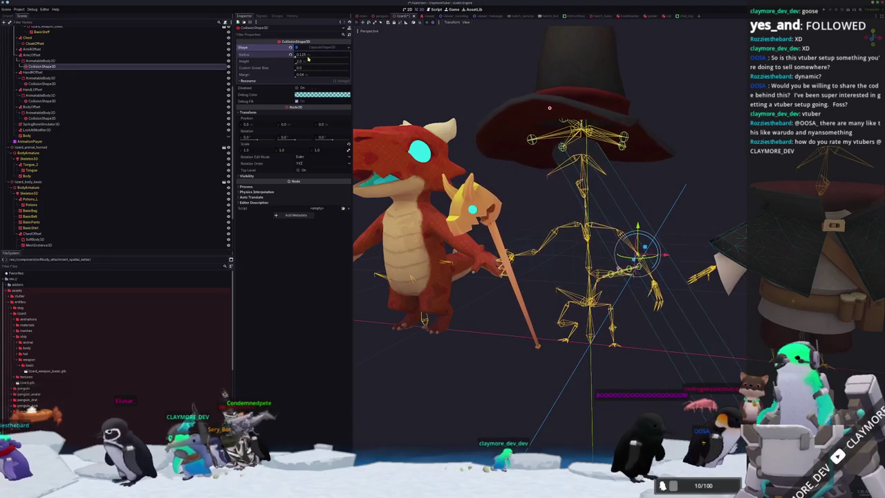
{"action": "type", "text": "/2"}
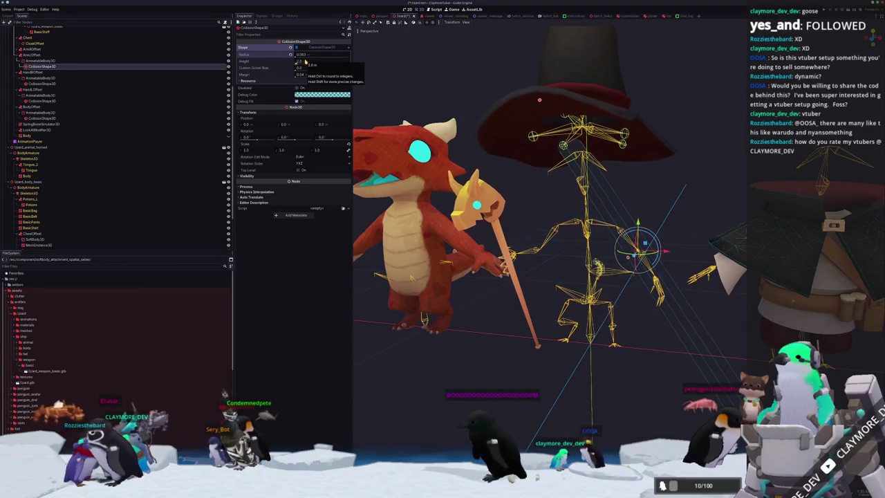
{"action": "left_click", "coordinate": [300, 63]}
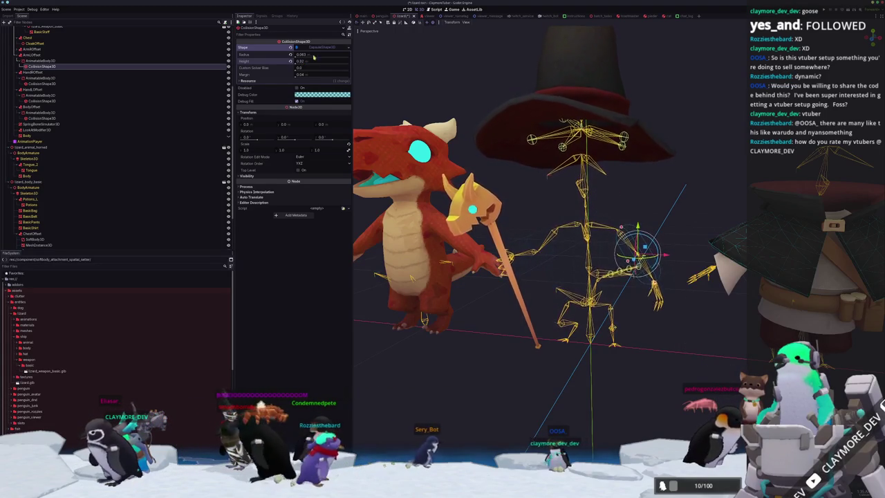
{"action": "scroll", "coordinate": [573, 215], "scroll_direction": "up", "scroll_amount": 5}
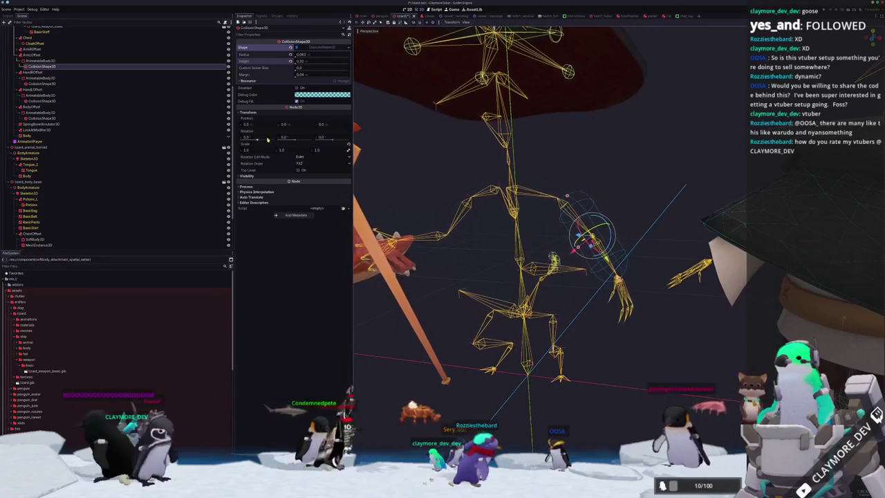
{"action": "left_click_drag", "start_coordinate": [284, 124], "coordinate": [306, 130]}
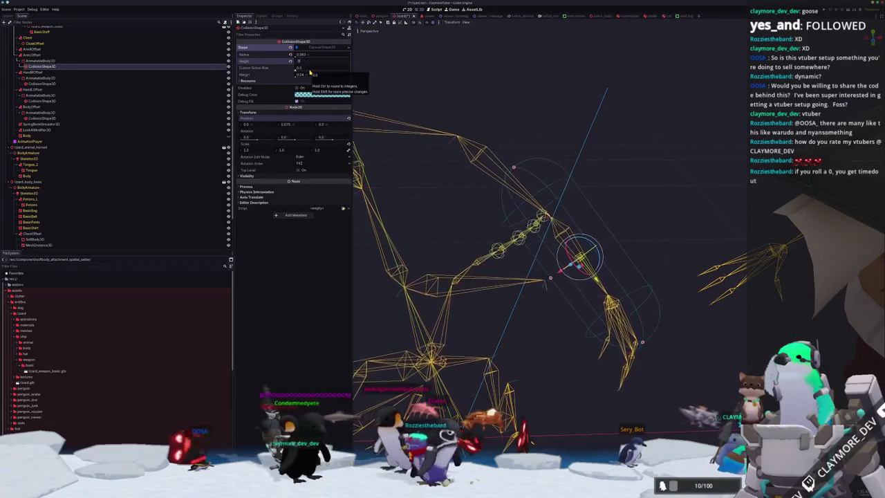
{"action": "type", "text": ".125"}
{"action": "key", "text": "Return"}
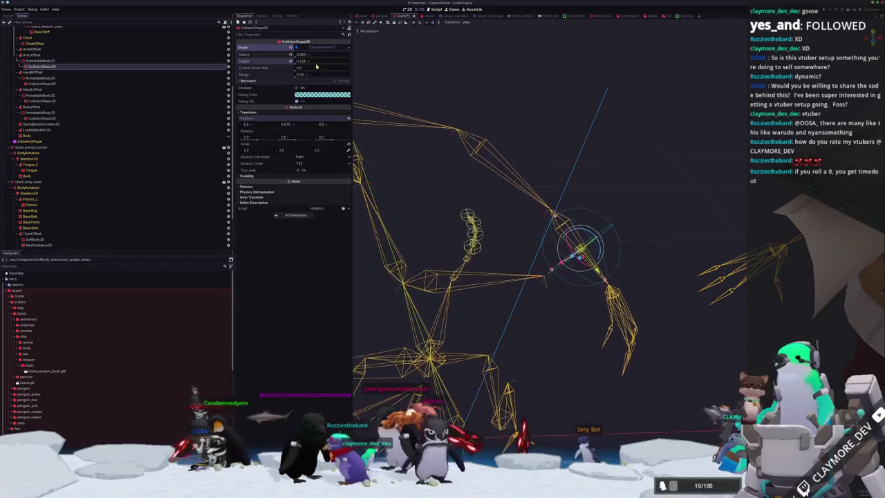
Settle the arm capsule at radius 0.06 and height 0.25, then deselect
{"action": "left_click_drag", "start_coordinate": [306, 63], "coordinate": [320, 62]}
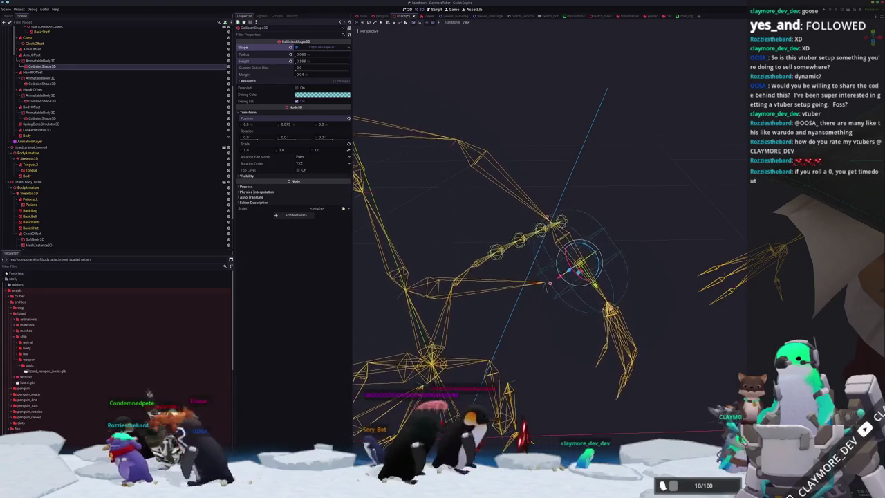
{"action": "scroll", "coordinate": [487, 122], "scroll_direction": "down", "scroll_amount": 3}
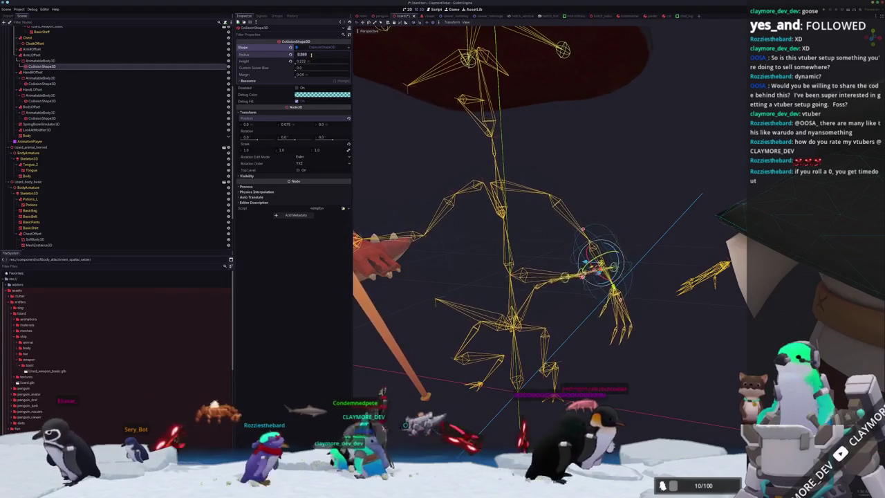
{"action": "key", "text": "Return"}
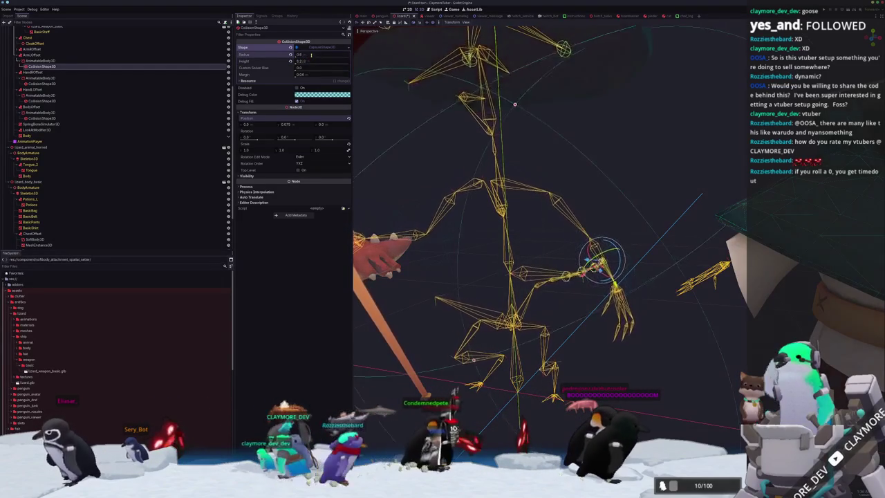
{"action": "key", "text": "ctrl+z"}
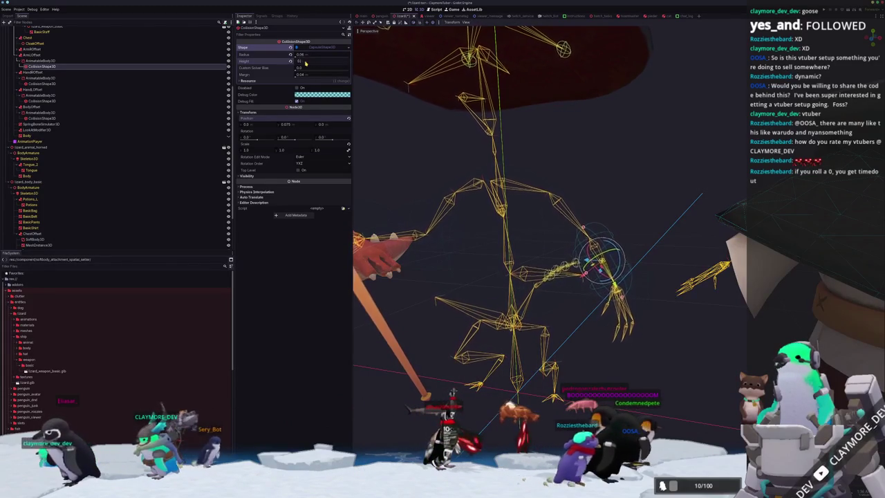
{"action": "left_click_drag", "start_coordinate": [305, 63], "coordinate": [305, 63]}
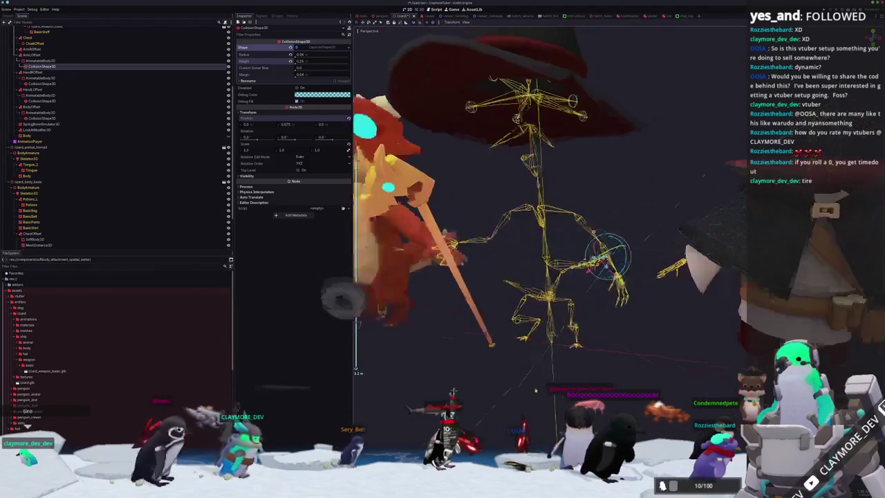
{"action": "scroll", "coordinate": [636, 318], "scroll_direction": "up", "scroll_amount": 3}
{"action": "left_click", "coordinate": [644, 299]}
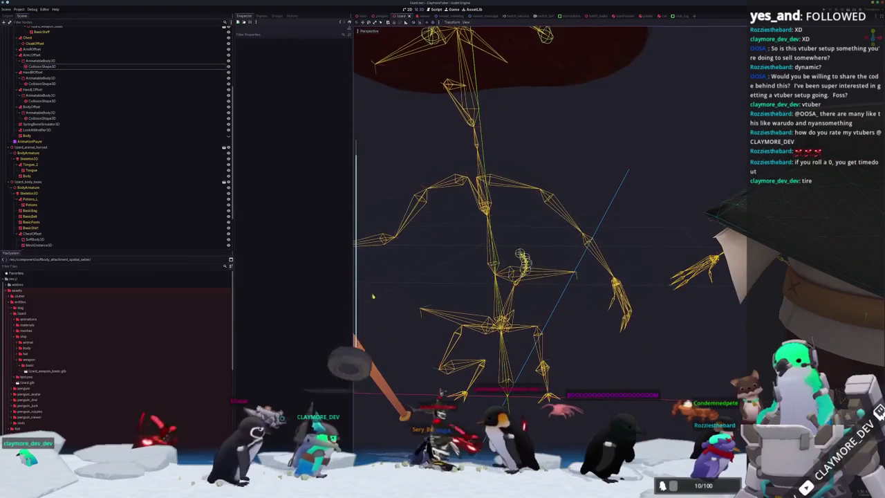
Check the left arm's collision nodes and bone attachment, then frame the hand's collision shape
{"action": "left_click", "coordinate": [43, 83]}
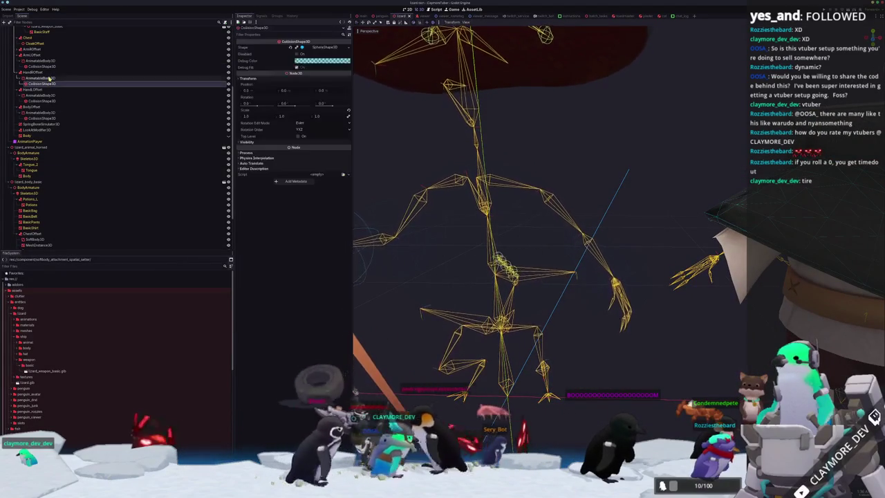
{"action": "left_click", "coordinate": [48, 79]}
{"action": "left_click", "coordinate": [50, 67]}
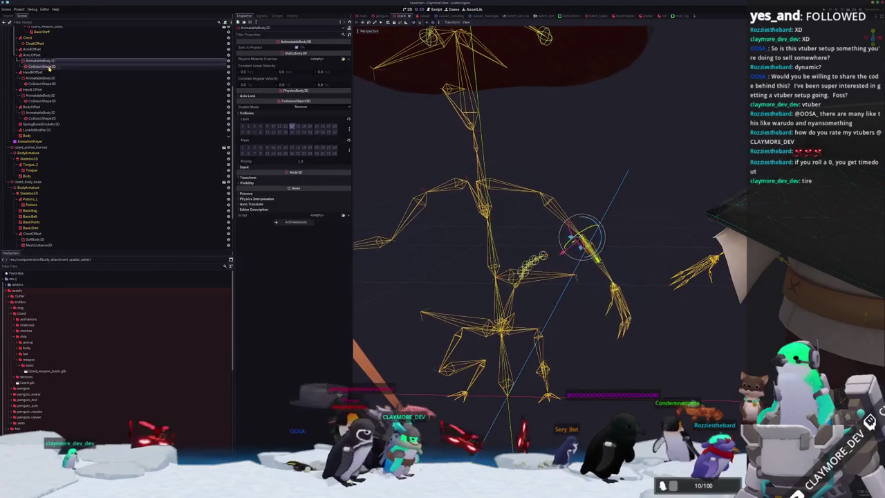
{"action": "left_click", "coordinate": [47, 55]}
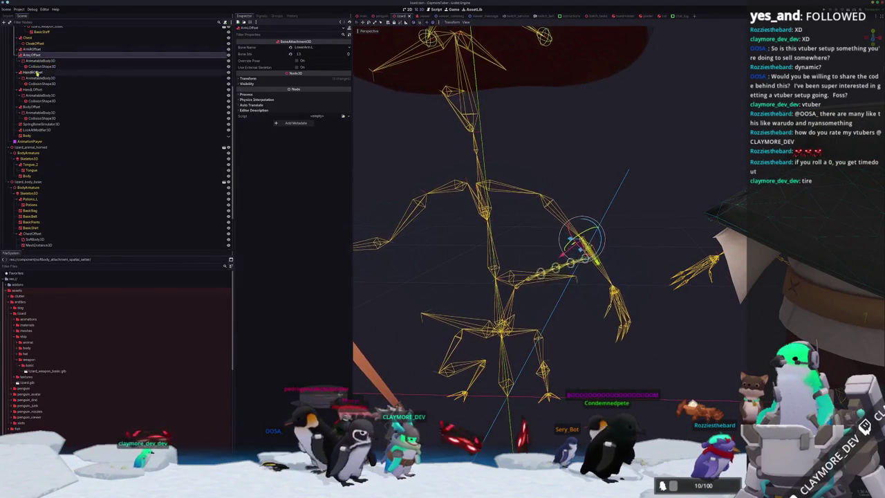
{"action": "left_click", "coordinate": [41, 101]}
{"action": "key", "text": "f"}
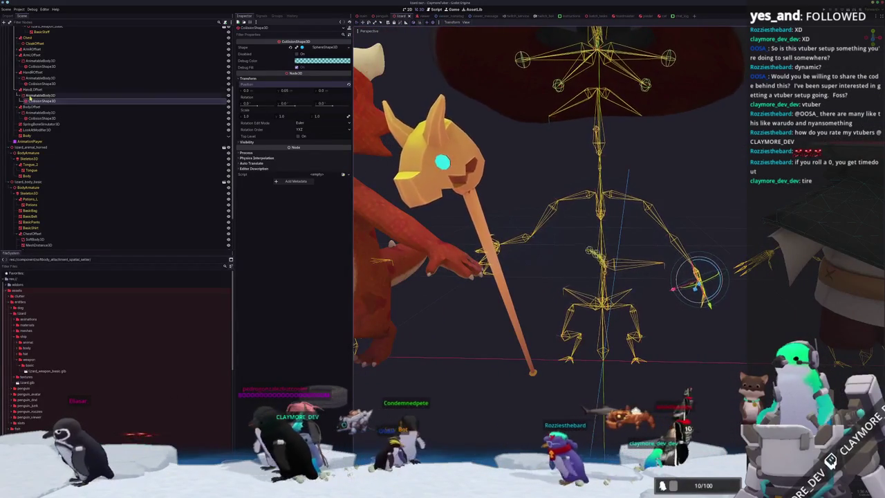
Inspect the hand collision bodies, the HandROffset attachment, and the expanded ArmROffset node
{"action": "left_click", "coordinate": [40, 94]}
{"action": "left_click", "coordinate": [38, 78]}
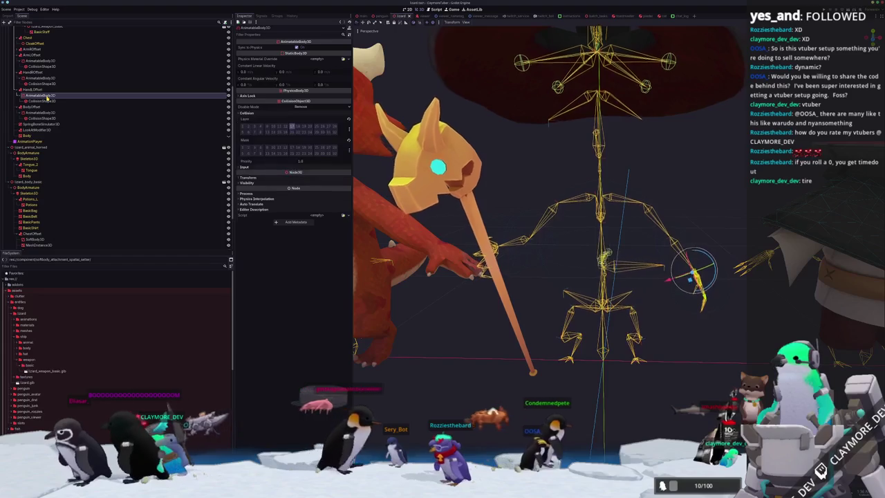
{"action": "scroll", "coordinate": [545, 296], "scroll_direction": "up", "scroll_amount": 3}
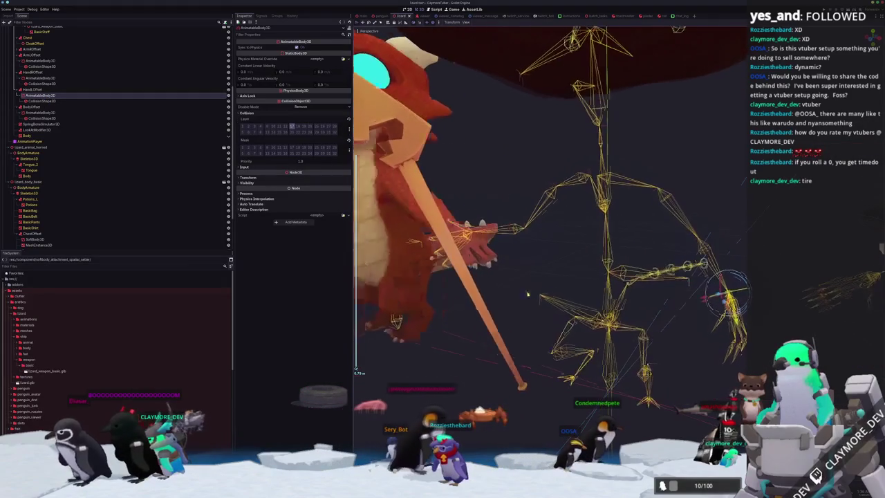
{"action": "left_click", "coordinate": [33, 71]}
{"action": "left_click", "coordinate": [39, 61]}
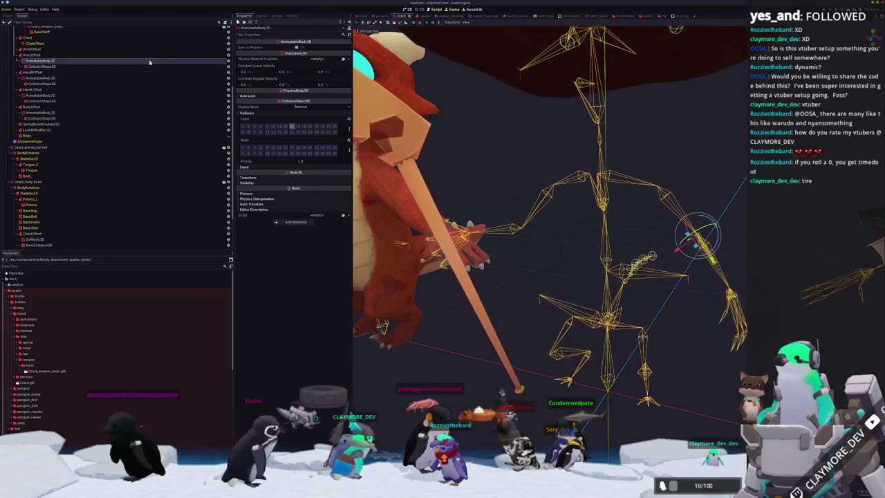
{"action": "left_click", "coordinate": [19, 49]}
{"action": "left_click", "coordinate": [31, 50]}
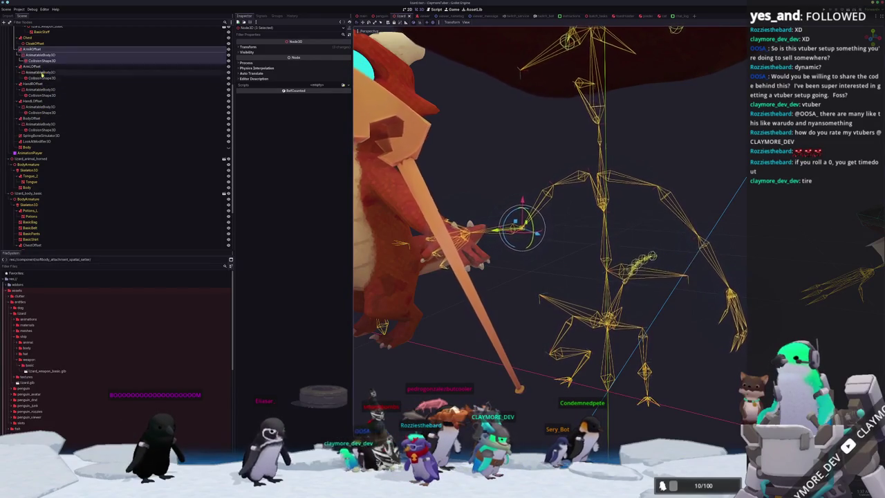
Paste the copied Position offset onto HandLOffset's CollisionShape3D
{"action": "left_click", "coordinate": [43, 108]}
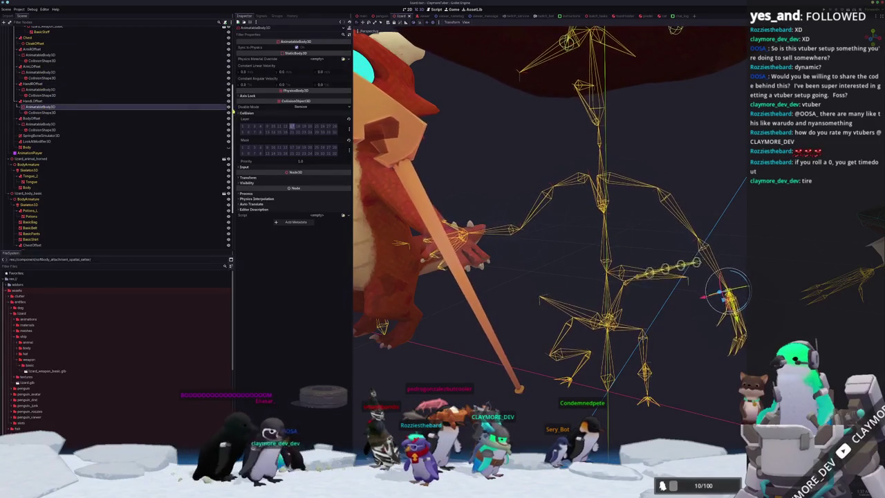
{"action": "left_click", "coordinate": [182, 112]}
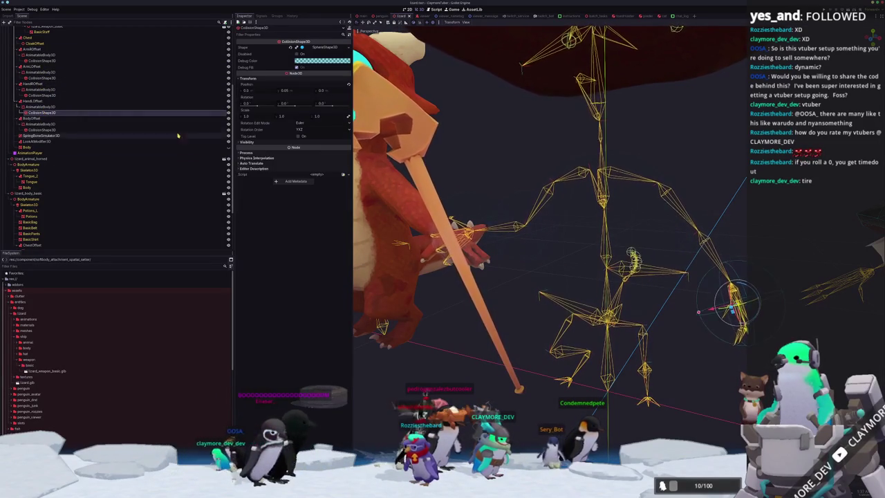
{"action": "right_click", "coordinate": [255, 84]}
{"action": "left_click", "coordinate": [267, 91]}
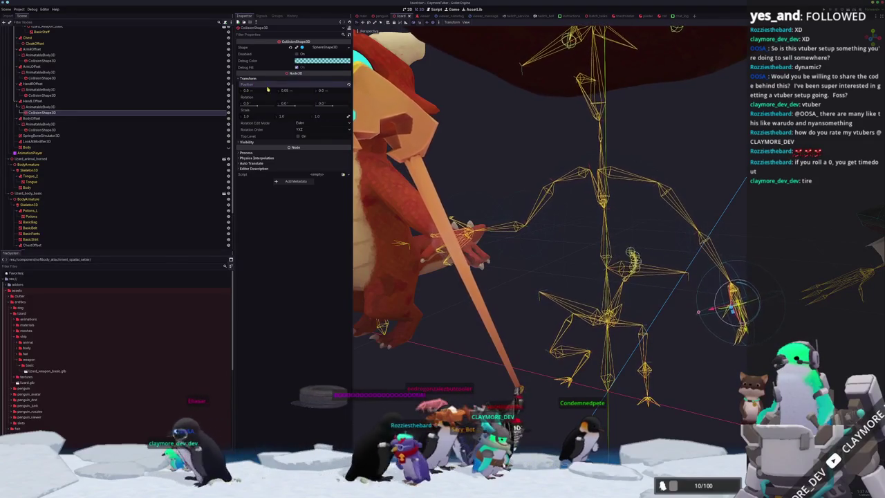
Move the other hand's AnimatableBody3D and CollisionShape3D under HandROffset
{"action": "left_click", "coordinate": [45, 95]}
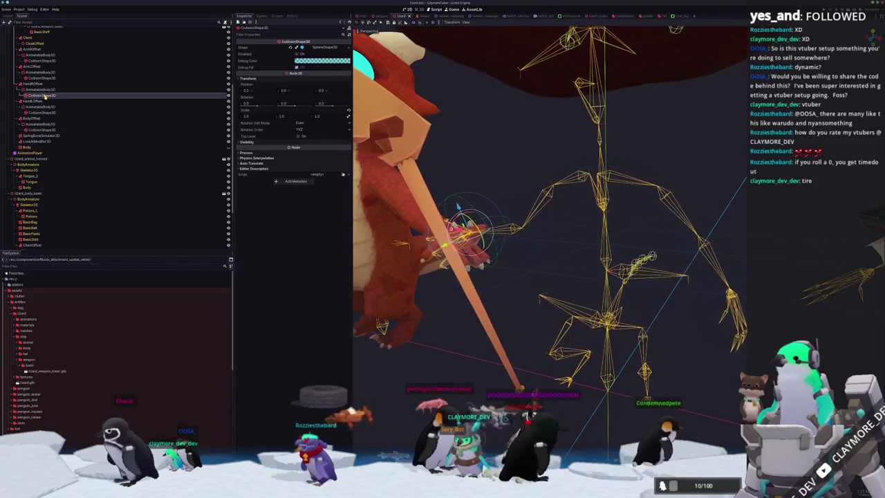
{"action": "left_click", "coordinate": [43, 89], "text": "ctrl"}
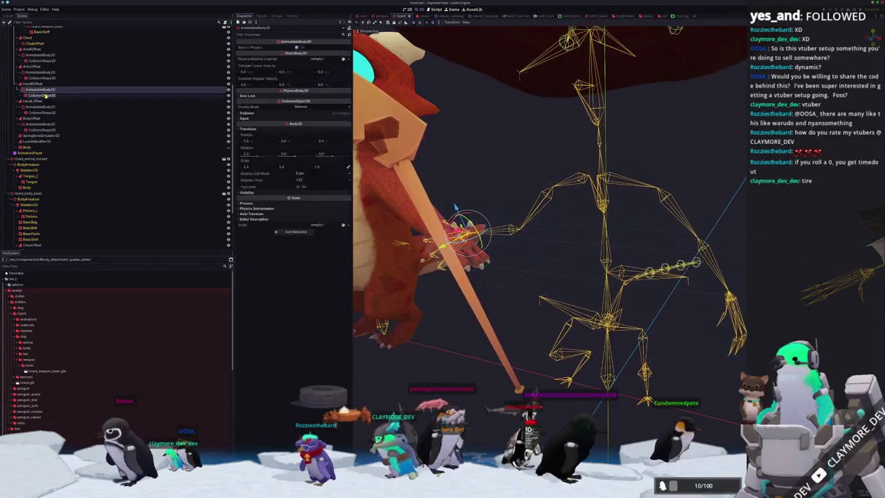
{"action": "key", "text": "Return"}
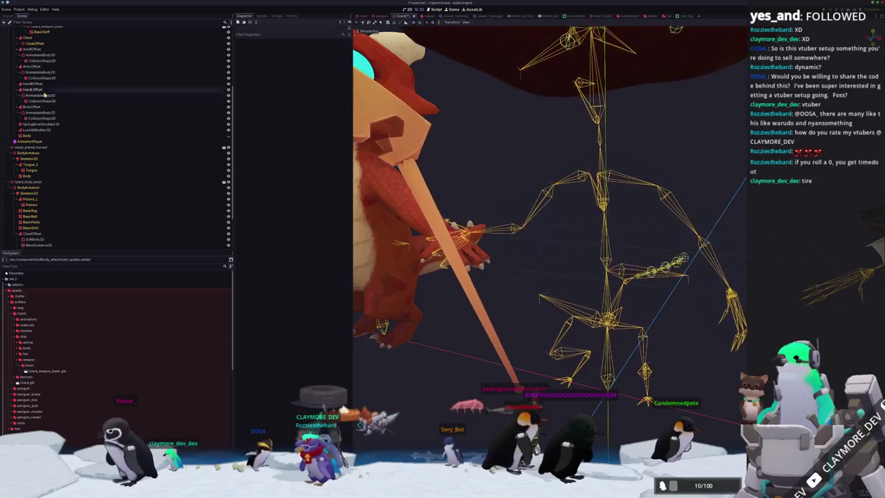
{"action": "key", "text": "ctrl+z"}
{"action": "left_click_drag", "start_coordinate": [45, 101], "coordinate": [44, 84]}
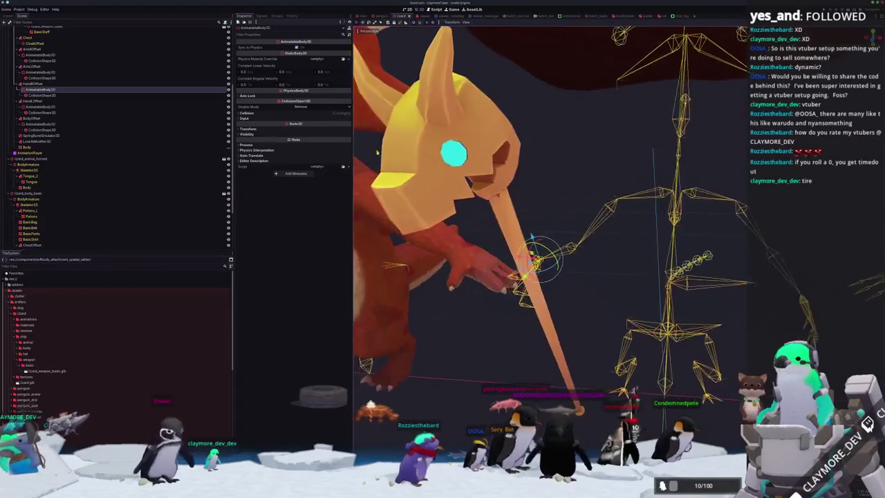
Inspect the right hand's collision body settings, transform and collision shape
{"action": "left_click", "coordinate": [36, 90]}
{"action": "left_click", "coordinate": [312, 112]}
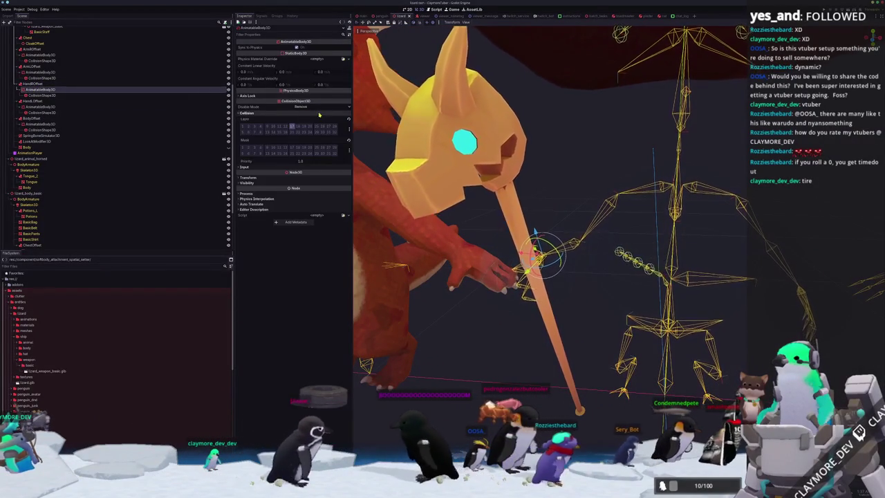
{"action": "left_click", "coordinate": [275, 177]}
{"action": "left_click", "coordinate": [38, 95]}
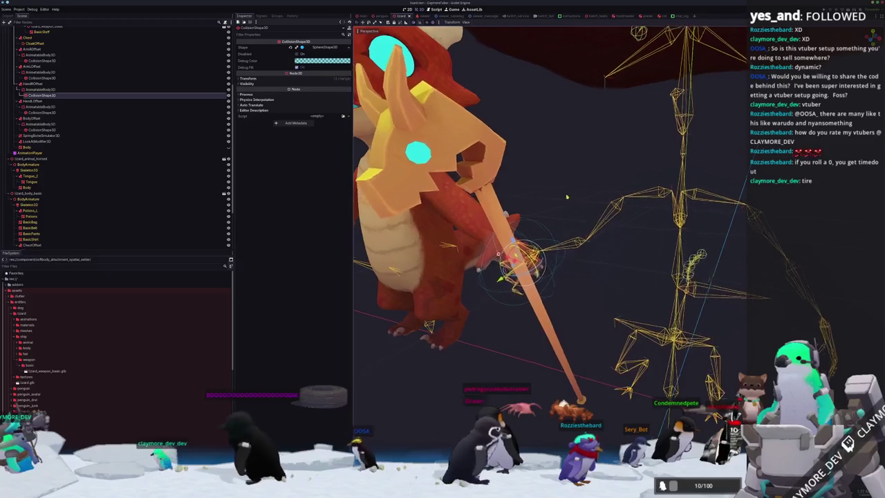
Delete ArmROffset's AnimatableBody3D and CollisionShape3D, confirming the removal
{"action": "left_click", "coordinate": [38, 72]}
{"action": "left_click", "coordinate": [38, 55]}
{"action": "left_click", "coordinate": [40, 61], "text": "ctrl"}
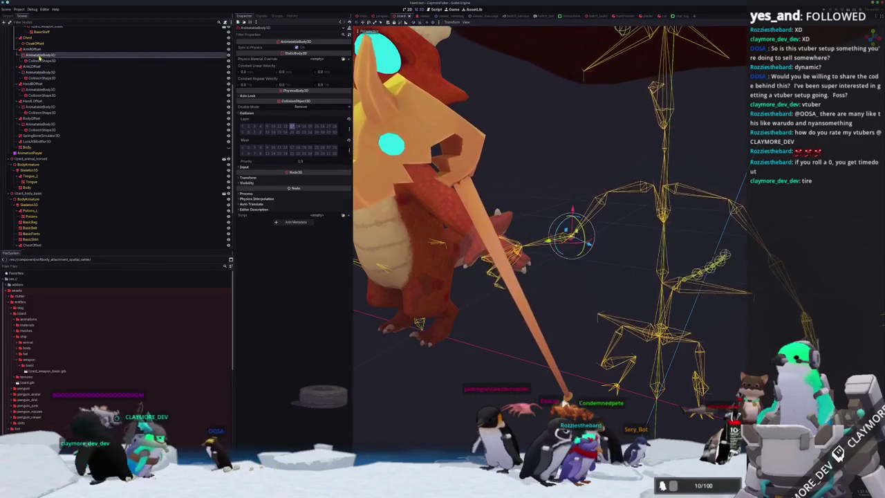
{"action": "key", "text": "Delete"}
{"action": "key", "text": "Return"}
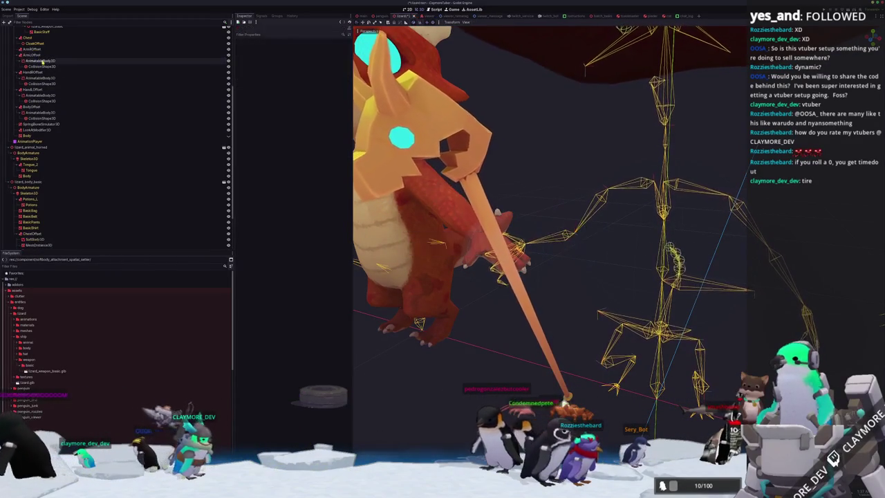
Drag the spare collision body and shape pair under ArmROffset, then deselect
{"action": "left_click", "coordinate": [39, 60]}
{"action": "left_click", "coordinate": [39, 67], "text": "ctrl"}
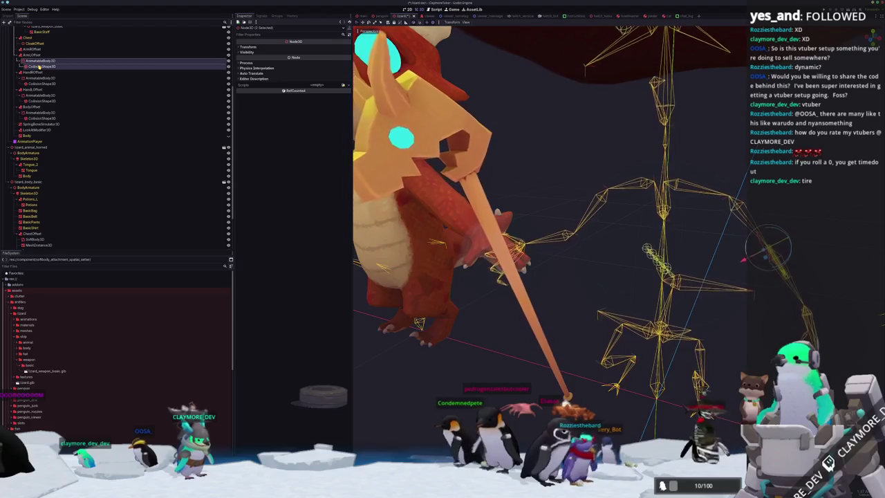
{"action": "left_click_drag", "start_coordinate": [39, 67], "coordinate": [39, 52]}
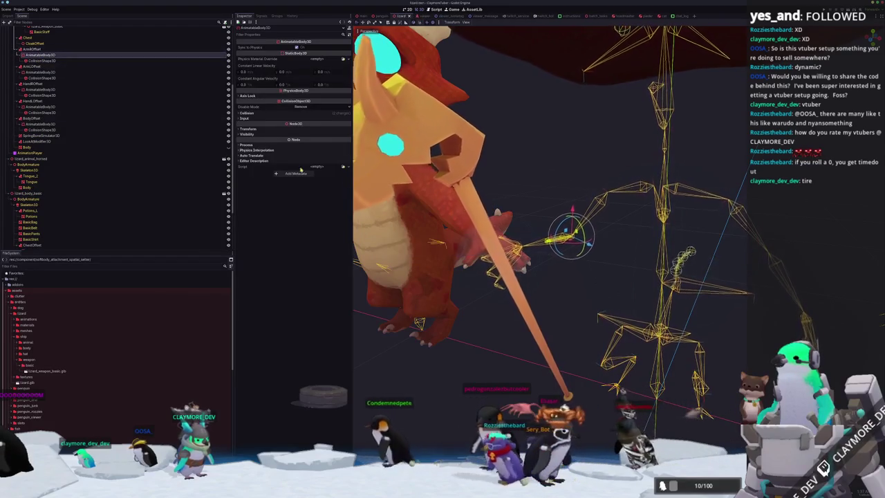
{"action": "left_click", "coordinate": [563, 194]}
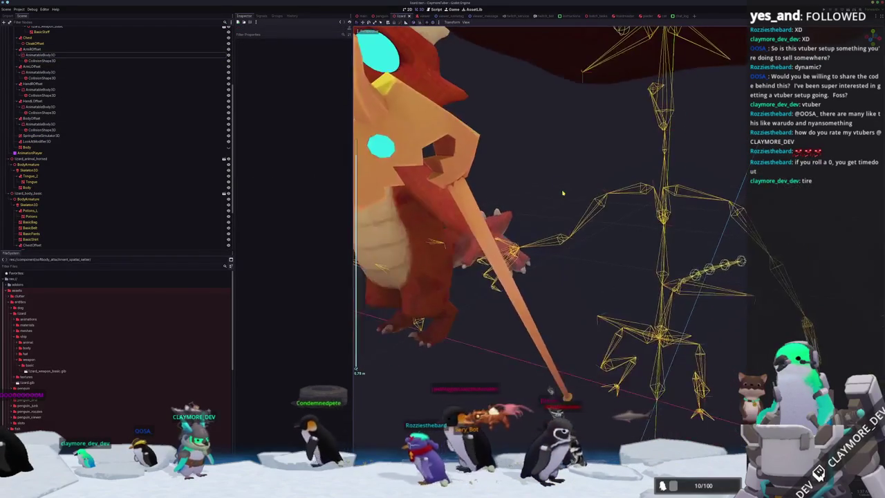
{"action": "scroll", "coordinate": [563, 194], "scroll_direction": "up", "scroll_amount": 2}
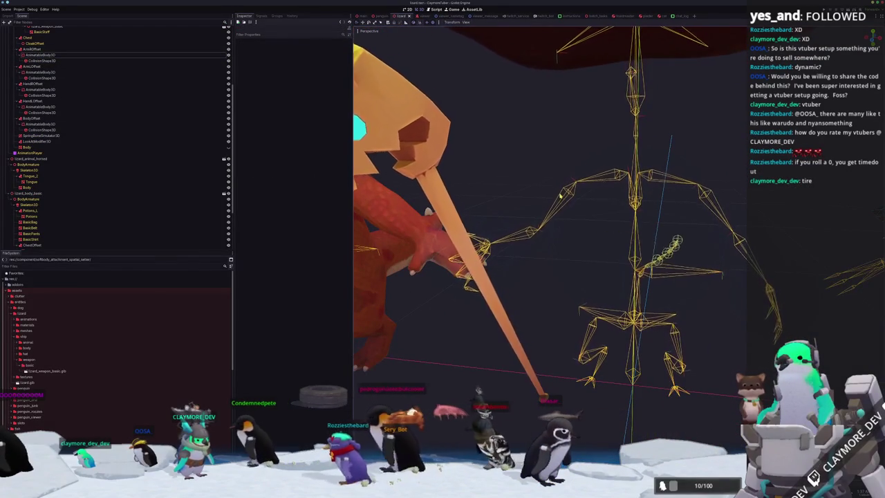
{"action": "scroll", "coordinate": [560, 196], "scroll_direction": "down", "scroll_amount": 5}
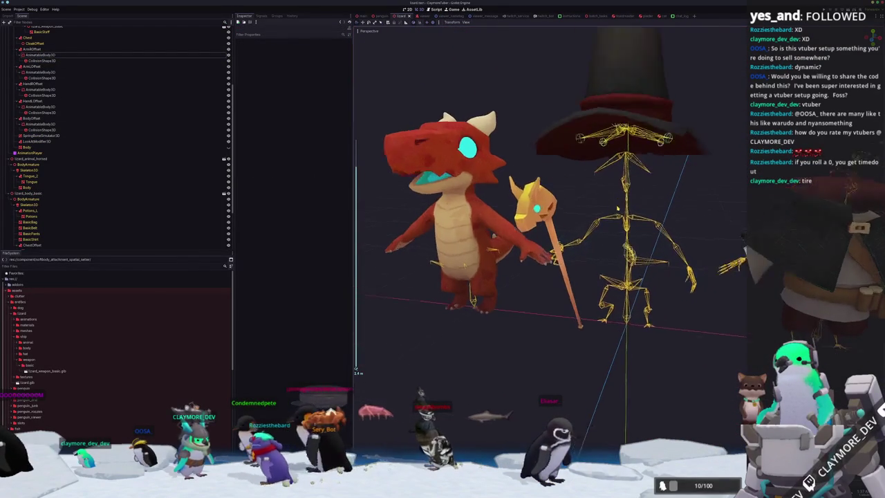
Switch the body's collision shape from a sphere to a capsule shape
{"action": "scroll", "coordinate": [618, 209], "scroll_direction": "up", "scroll_amount": 2}
{"action": "left_click", "coordinate": [643, 203]}
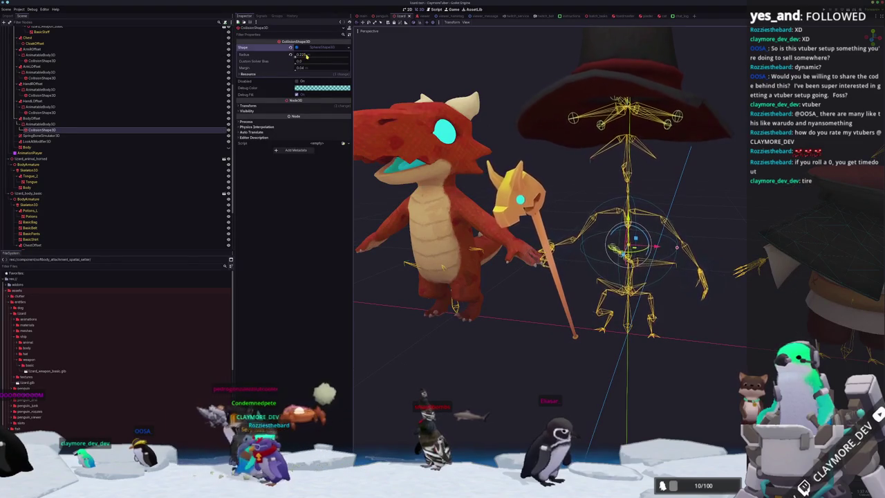
{"action": "left_click_drag", "start_coordinate": [303, 55], "coordinate": [308, 54]}
{"action": "left_click", "coordinate": [456, 62]}
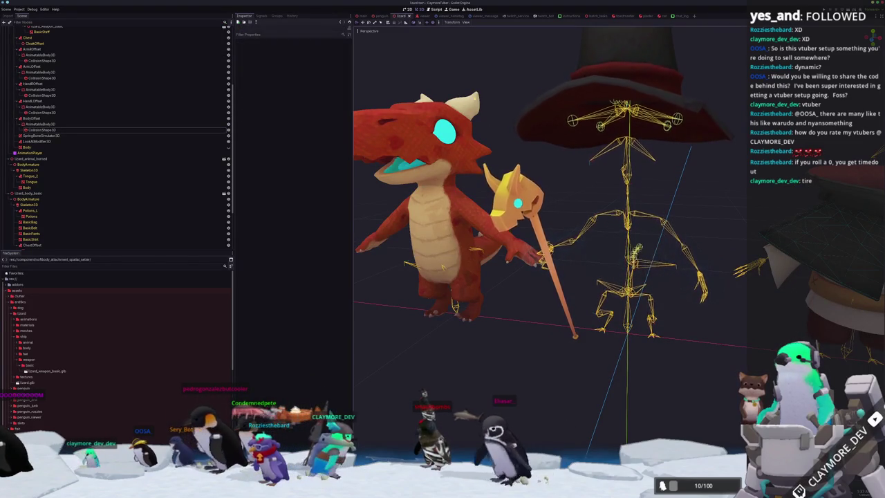
{"action": "left_click", "coordinate": [42, 130]}
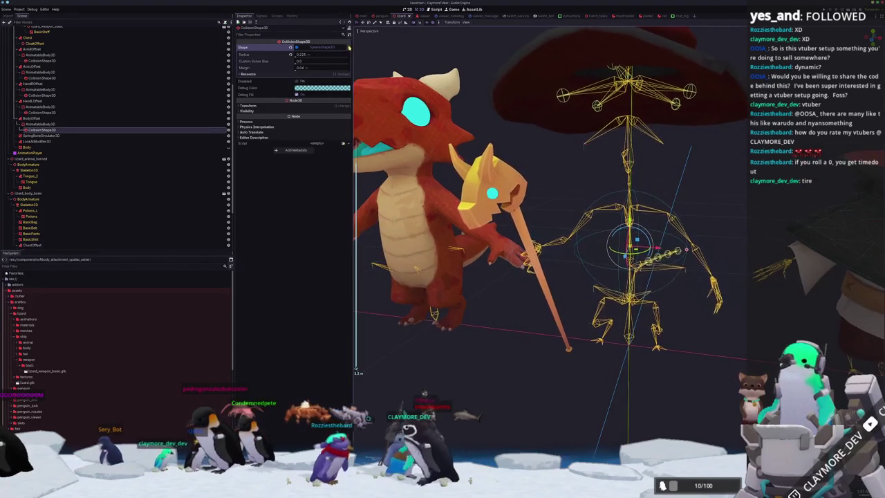
{"action": "left_click", "coordinate": [325, 47]}
{"action": "left_click", "coordinate": [332, 81]}
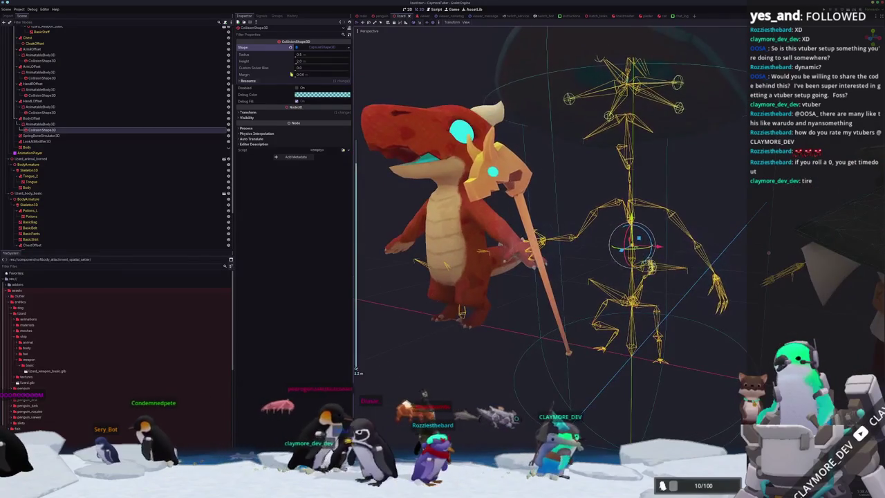
Set the CapsuleShape3D height to 0.4 and radius to 0.125, then deselect it
{"action": "left_click", "coordinate": [307, 54]}
{"action": "type", "text": "0.25"}
{"action": "key", "text": "Return"}
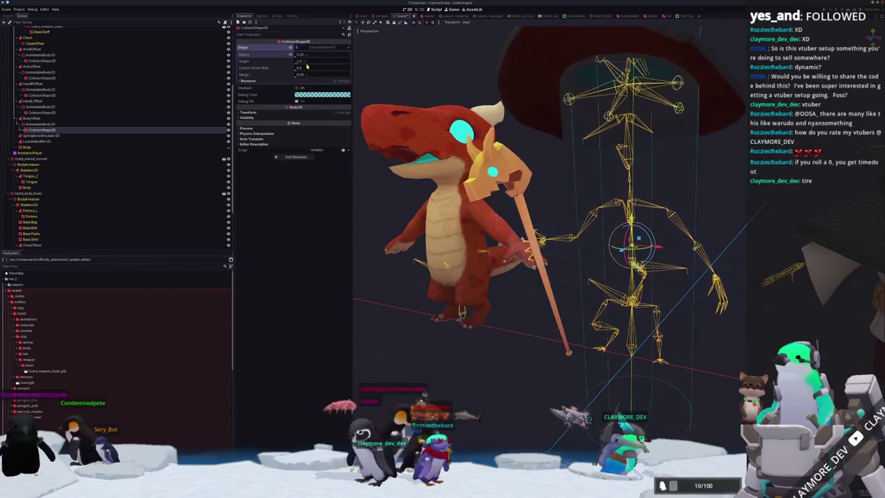
{"action": "left_click", "coordinate": [310, 61]}
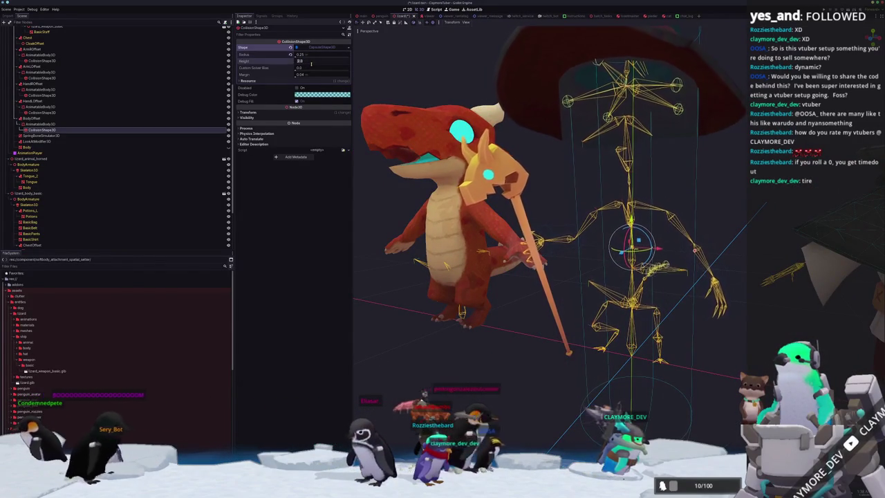
{"action": "type", "text": "0.25"}
{"action": "key", "text": "Return"}
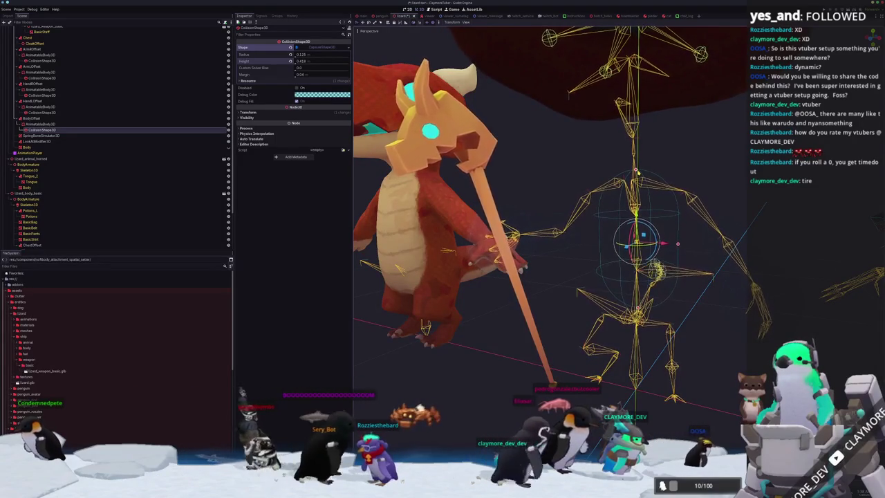
{"action": "type", "text": "0.4"}
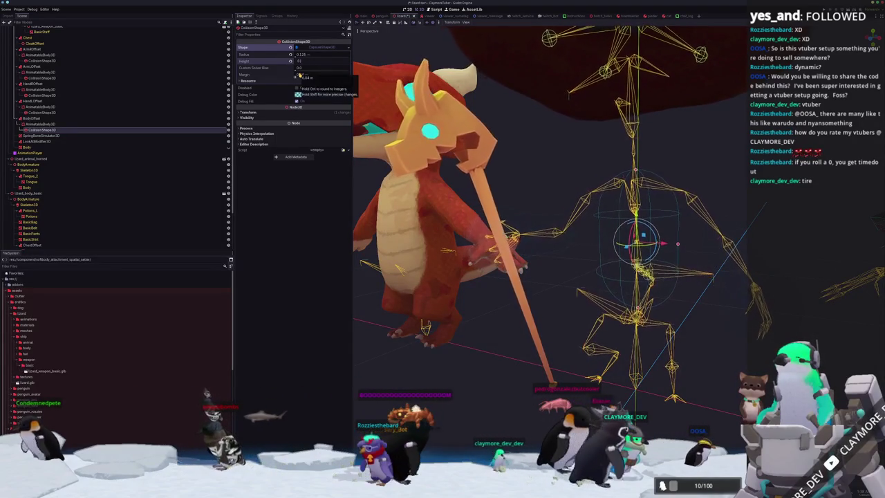
{"action": "key", "text": "Return"}
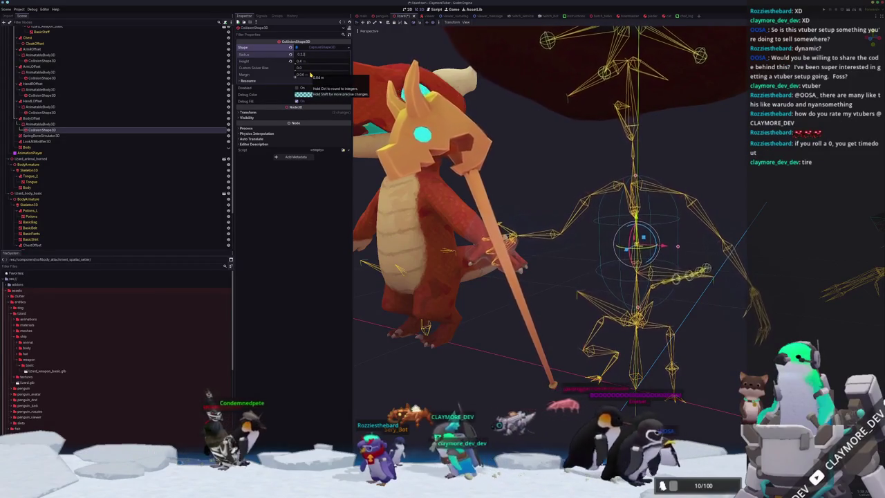
{"action": "type", "text": "125"}
{"action": "key", "text": "Return"}
{"action": "scroll", "coordinate": [456, 305], "scroll_direction": "down", "scroll_amount": 4}
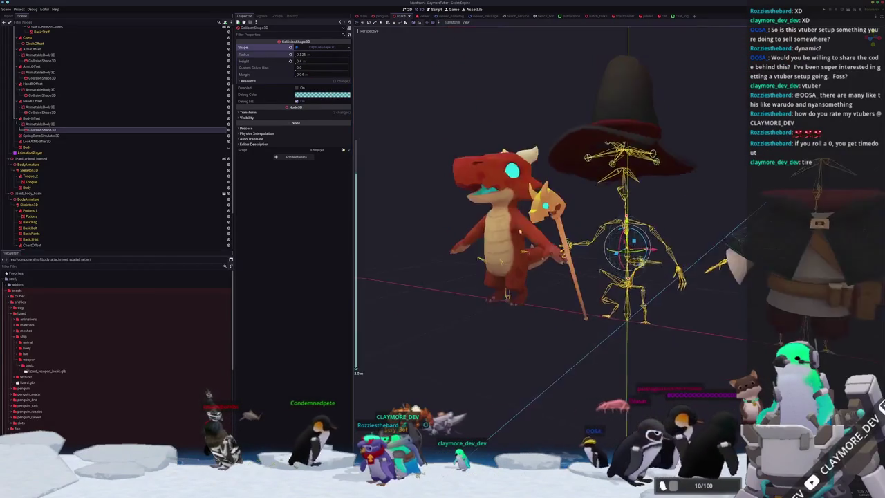
{"action": "left_click", "coordinate": [476, 300]}
Launch the avatar project with F5 to test the lizard
{"action": "key", "text": "F5"}
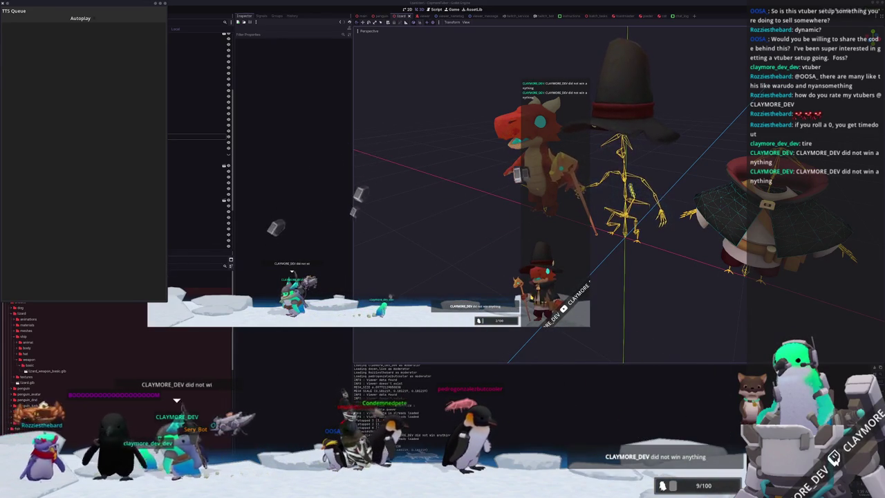
Duplicate ArmLOffset as ArmUpperLOffset, attach it to the UpperArm.L bone, and save
{"action": "scroll", "coordinate": [608, 229], "scroll_direction": "up", "scroll_amount": 3}
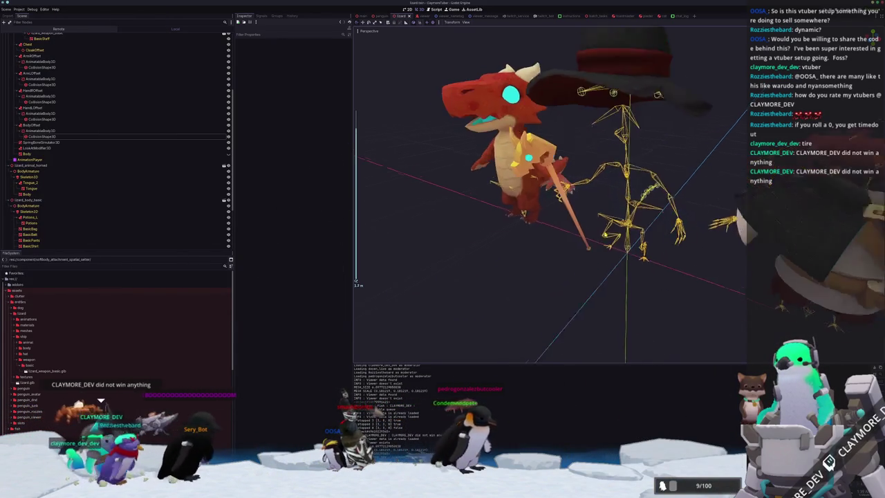
{"action": "scroll", "coordinate": [591, 207], "scroll_direction": "up", "scroll_amount": 2}
{"action": "left_click", "coordinate": [70, 85]}
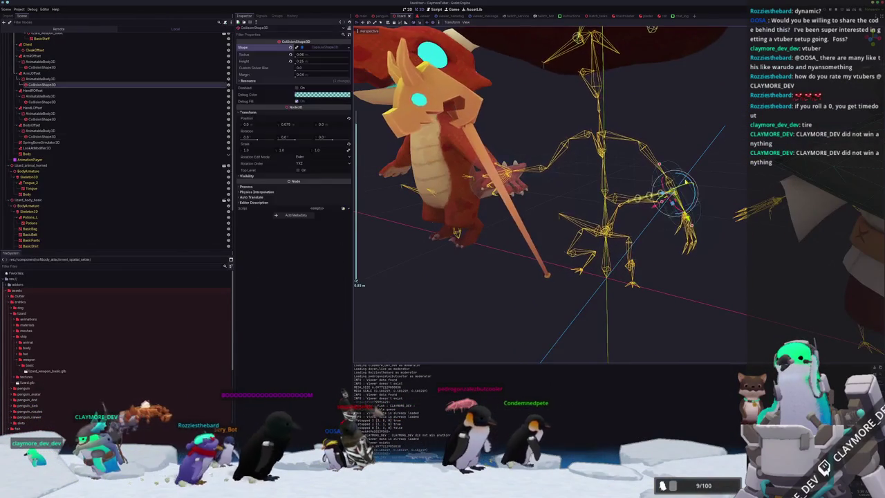
{"action": "left_click", "coordinate": [81, 73]}
{"action": "key", "text": "ctrl+d"}
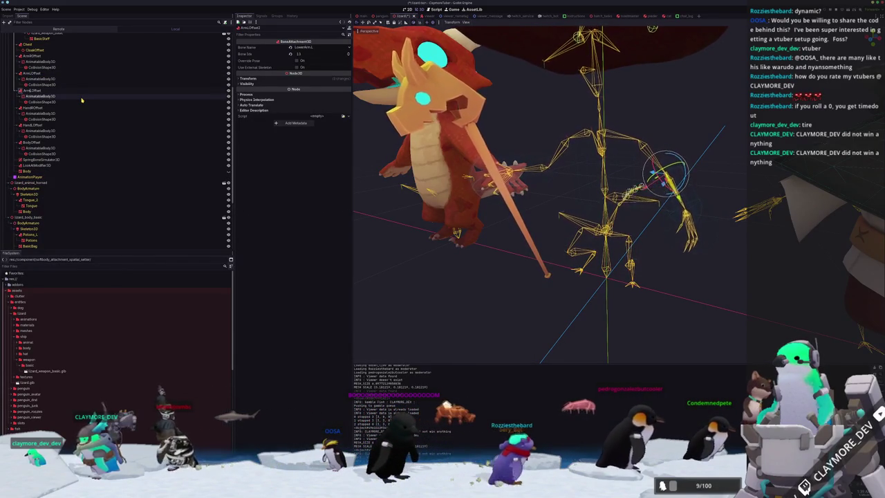
{"action": "type", "text": "UpperL"}
{"action": "key", "text": "Return"}
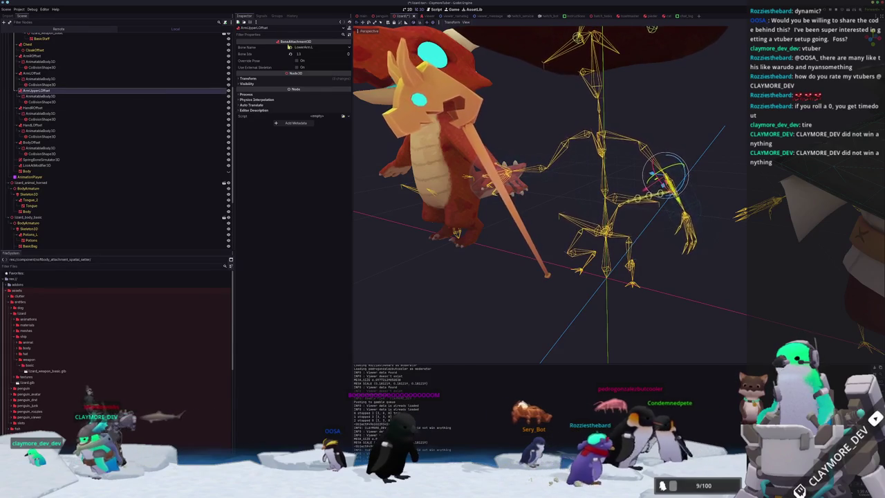
{"action": "left_click", "coordinate": [308, 47]}
{"action": "left_click", "coordinate": [314, 121]}
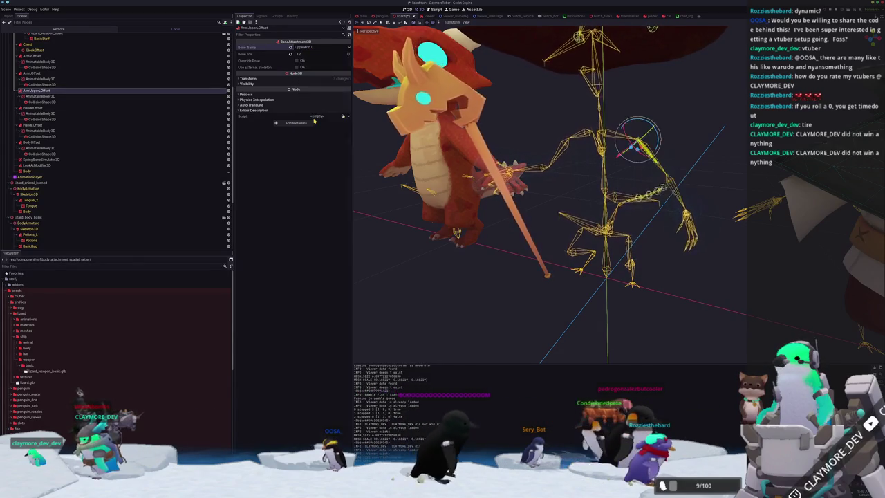
{"action": "key", "text": "ctrl+s"}
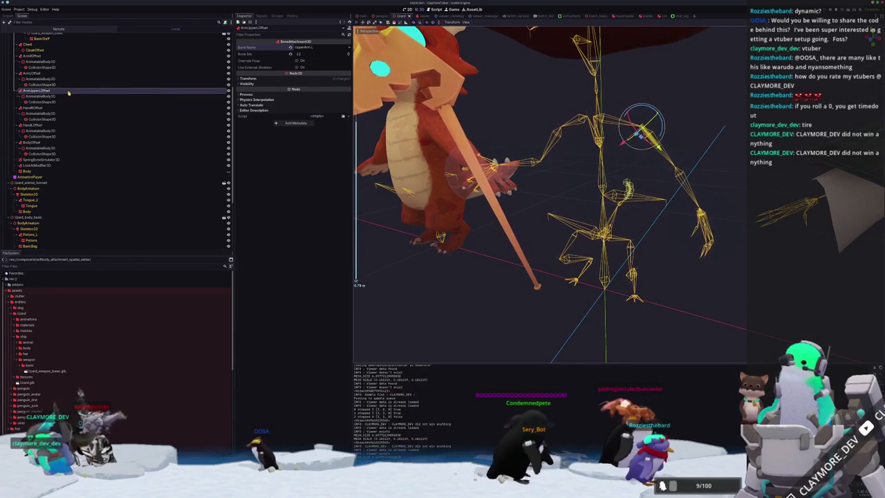
Duplicate it again for the UpperArm.R bone and relaunch the project
{"action": "key", "text": "ctrl+d"}
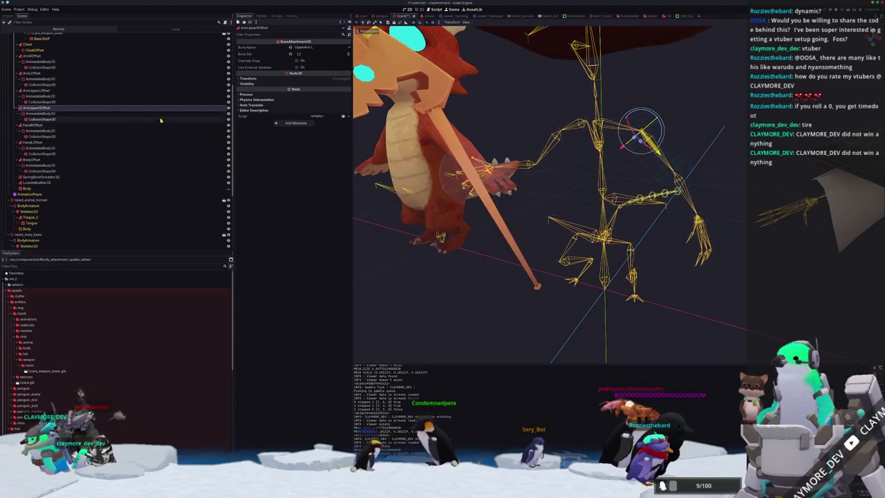
{"action": "left_click", "coordinate": [308, 46]}
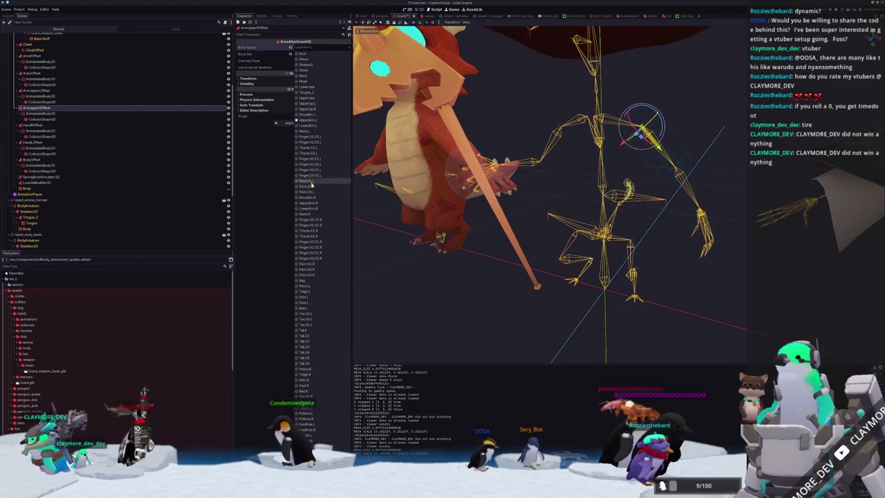
{"action": "left_click", "coordinate": [315, 209]}
{"action": "scroll", "coordinate": [510, 289], "scroll_direction": "down", "scroll_amount": 2}
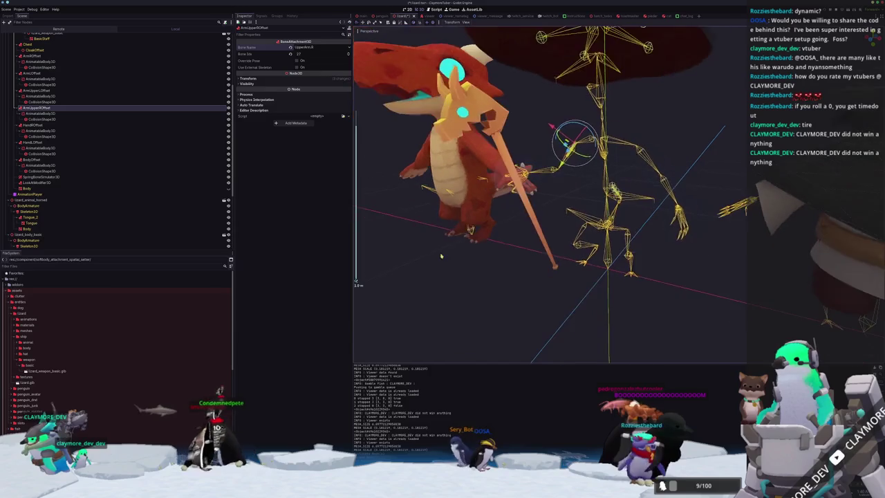
{"action": "key", "text": "F5"}
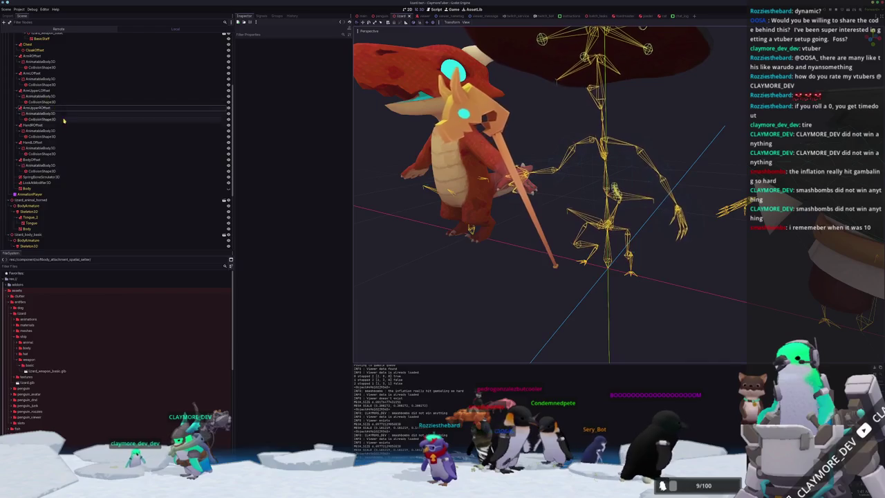
{"action": "scroll", "coordinate": [62, 138], "scroll_direction": "down", "scroll_amount": 5}
{"action": "left_click", "coordinate": [50, 188]}
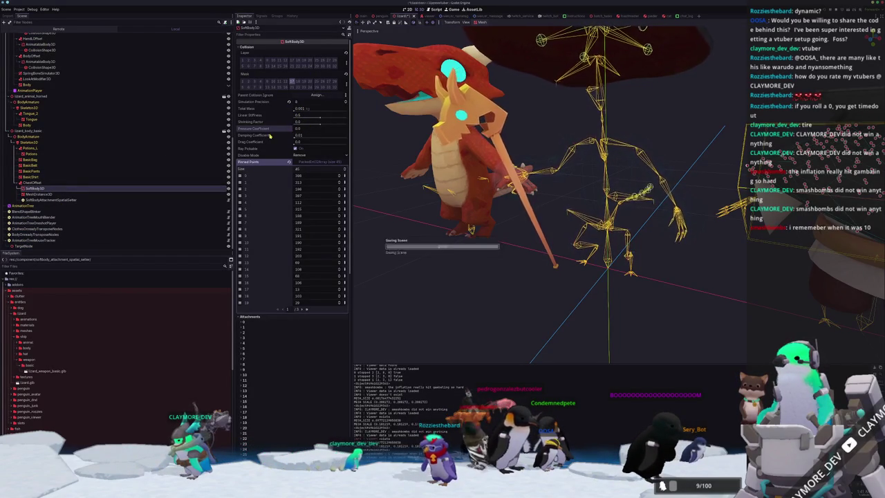
{"action": "key", "text": "F5"}
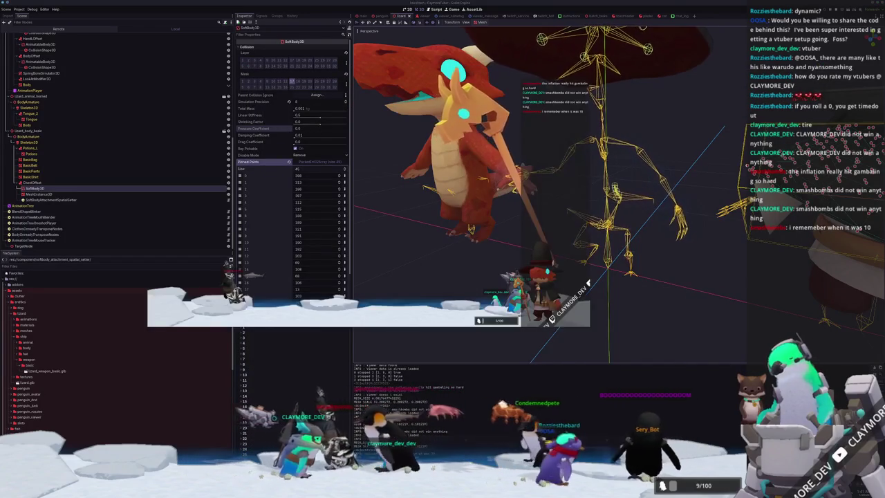
{"action": "left_click", "coordinate": [321, 378]}
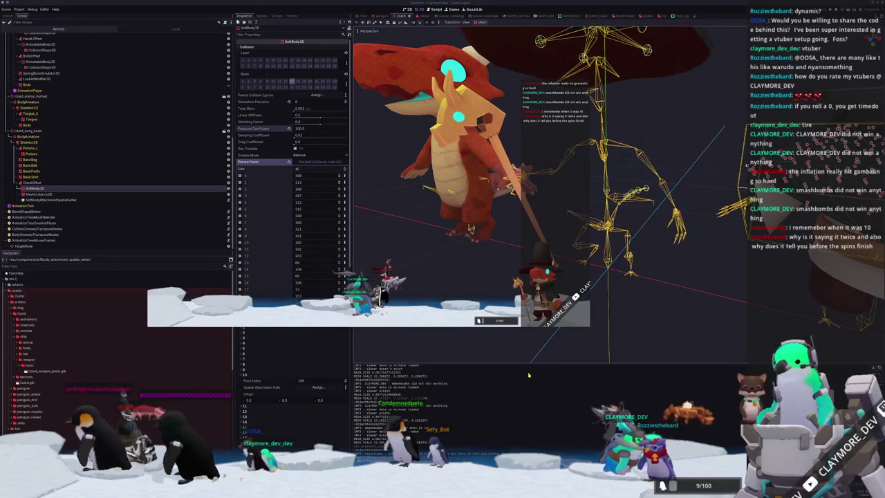
{"action": "left_click", "coordinate": [633, 320]}
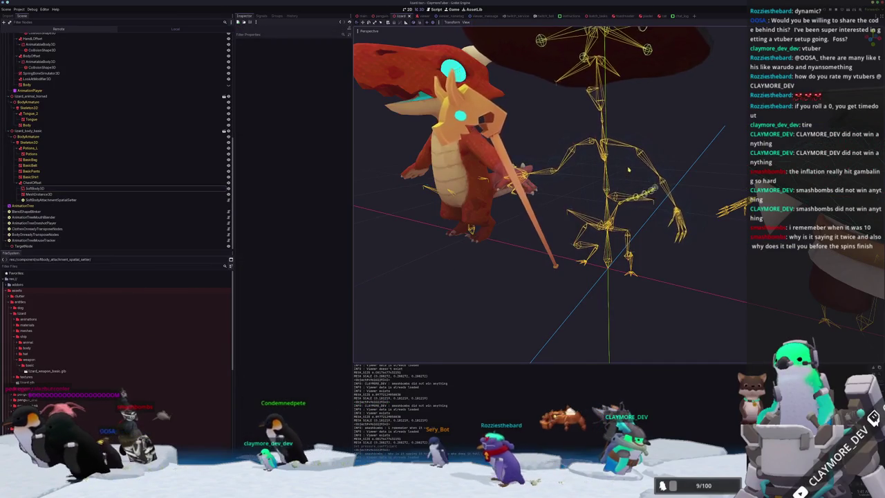
Drag the body capsule's radius handle out to about 0.158
{"action": "left_click", "coordinate": [618, 171]}
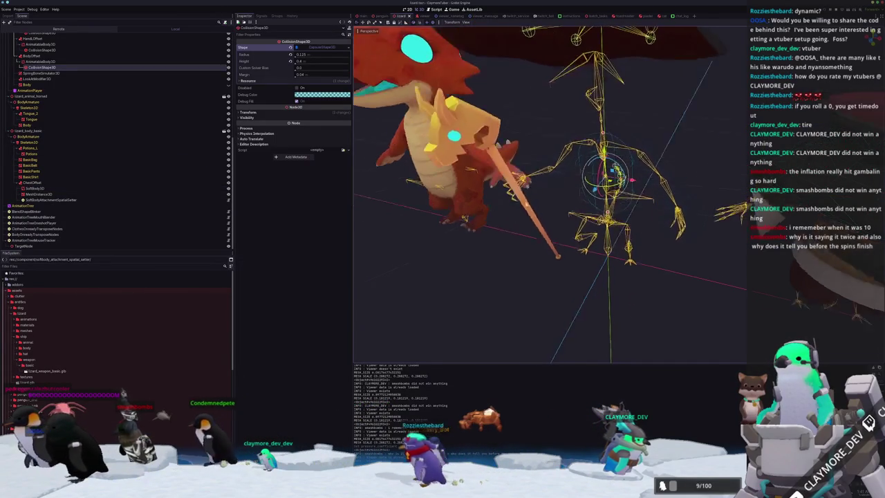
{"action": "scroll", "coordinate": [574, 208], "scroll_direction": "up", "scroll_amount": 3}
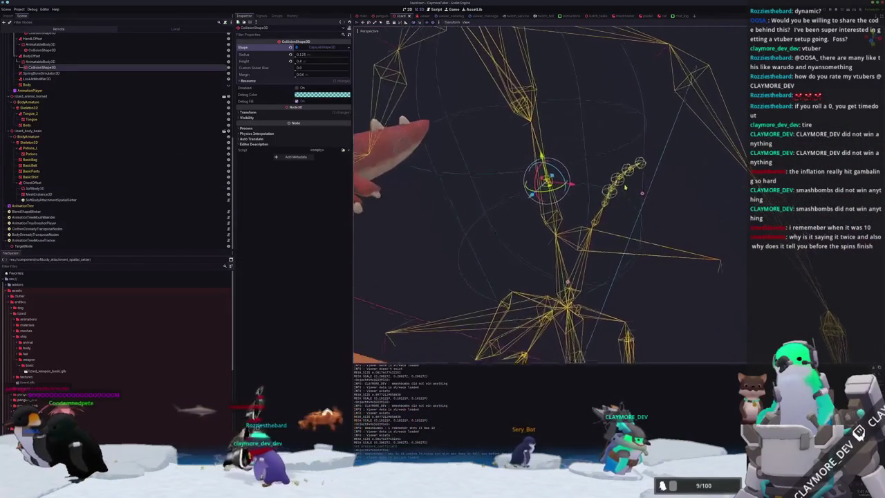
{"action": "left_click_drag", "start_coordinate": [641, 194], "coordinate": [524, 169]}
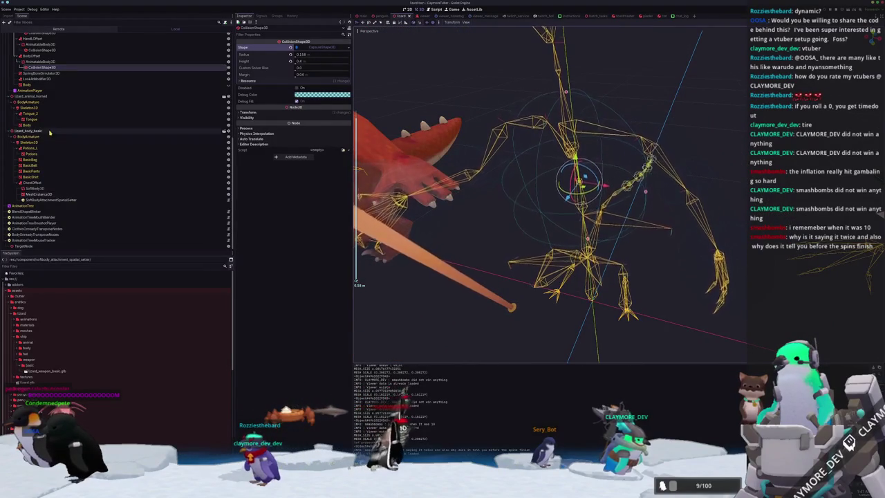
Duplicate the BodyOffset attachment as BodyOffset2
{"action": "scroll", "coordinate": [227, 175], "scroll_direction": "up", "scroll_amount": 5}
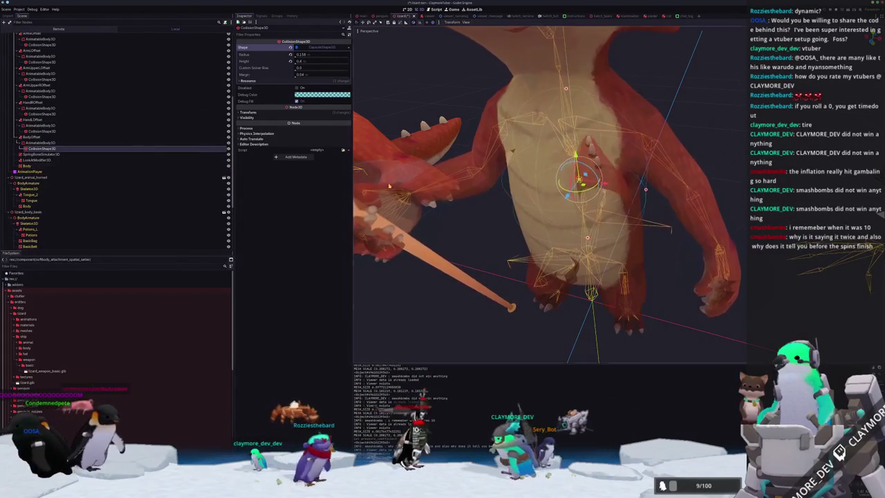
{"action": "scroll", "coordinate": [551, 151], "scroll_direction": "down", "scroll_amount": 5}
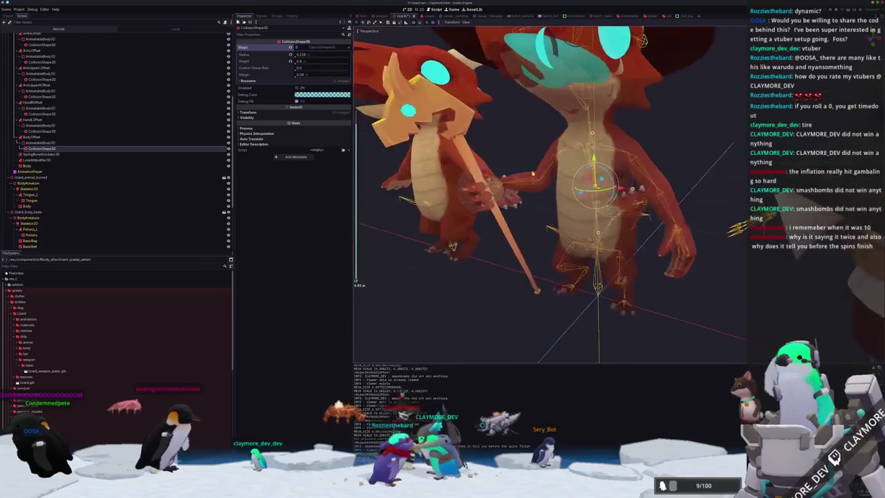
{"action": "scroll", "coordinate": [547, 157], "scroll_direction": "up", "scroll_amount": 3}
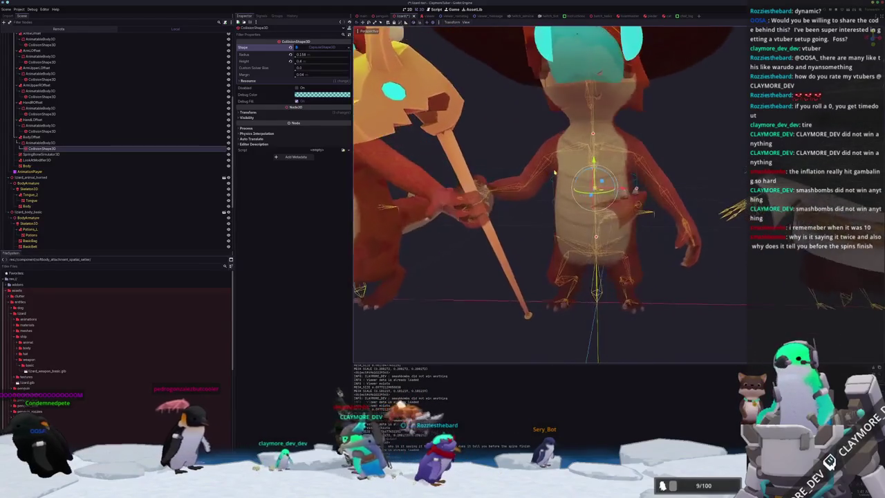
{"action": "scroll", "coordinate": [546, 158], "scroll_direction": "down", "scroll_amount": 3}
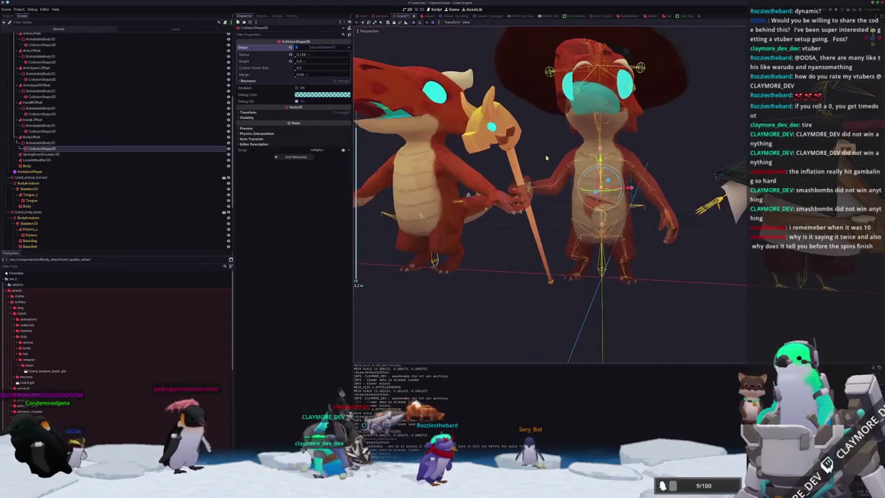
{"action": "left_click", "coordinate": [41, 138]}
{"action": "key", "text": "ctrl+d"}
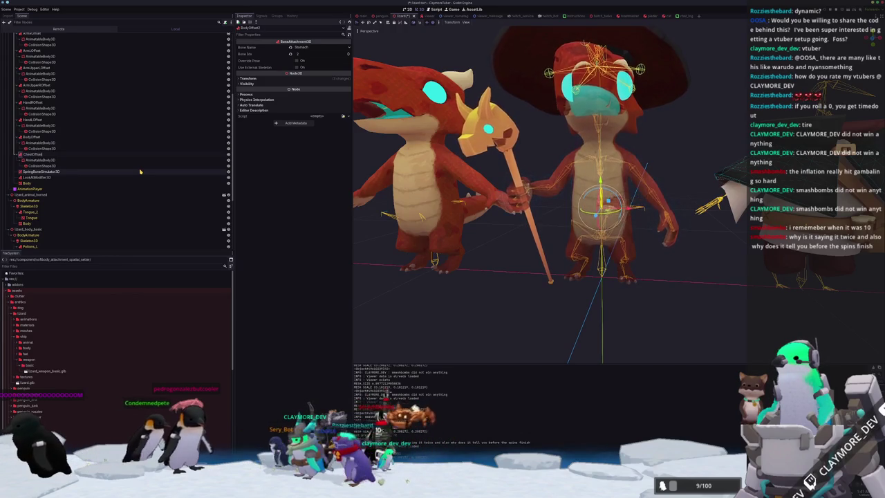
Reattach ChestOffset to the Chest bone, then inspect its collision body and capsule shape
{"action": "scroll", "coordinate": [132, 167], "scroll_direction": "up", "scroll_amount": 5}
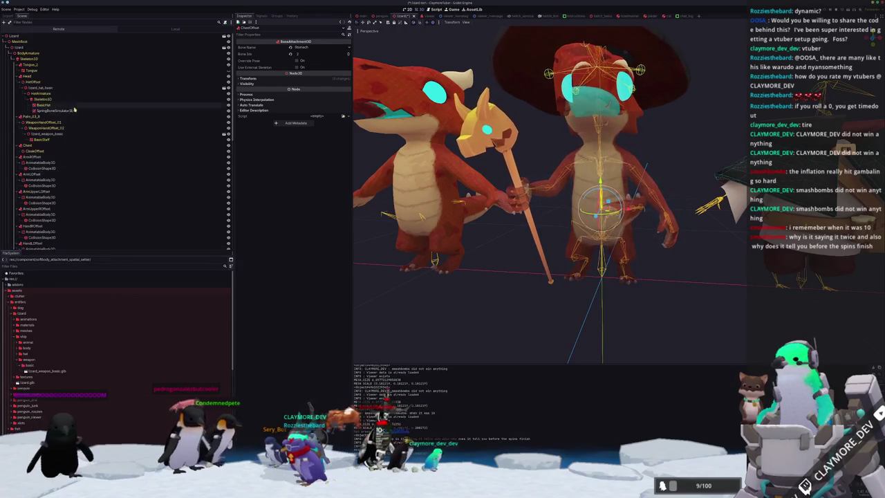
{"action": "scroll", "coordinate": [52, 169], "scroll_direction": "down", "scroll_amount": 5}
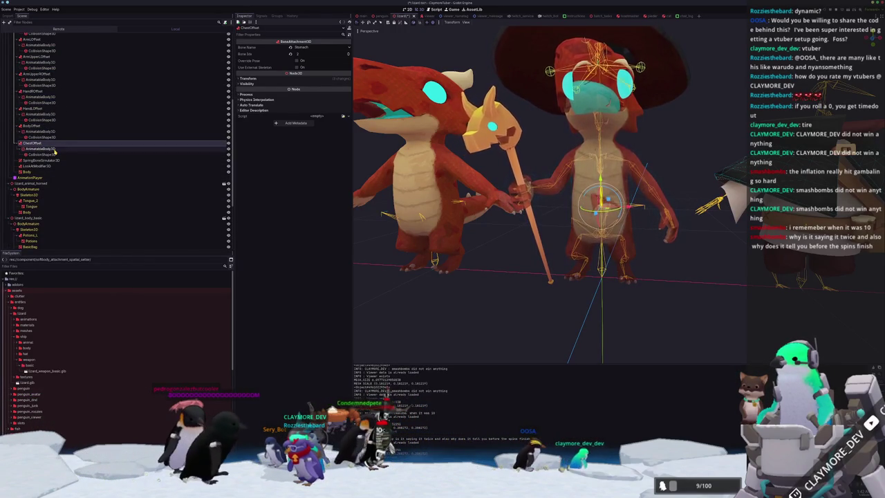
{"action": "scroll", "coordinate": [52, 145], "scroll_direction": "up", "scroll_amount": 4}
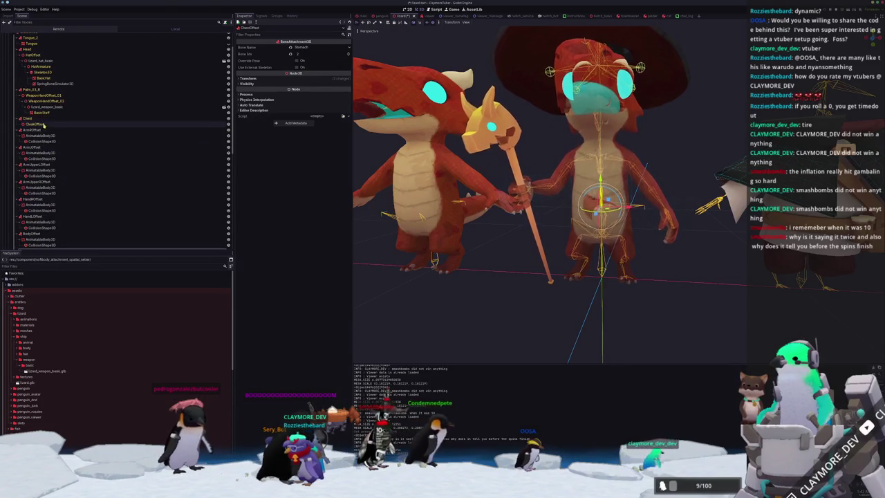
{"action": "scroll", "coordinate": [44, 126], "scroll_direction": "down", "scroll_amount": 4}
{"action": "scroll", "coordinate": [546, 193], "scroll_direction": "up", "scroll_amount": 2}
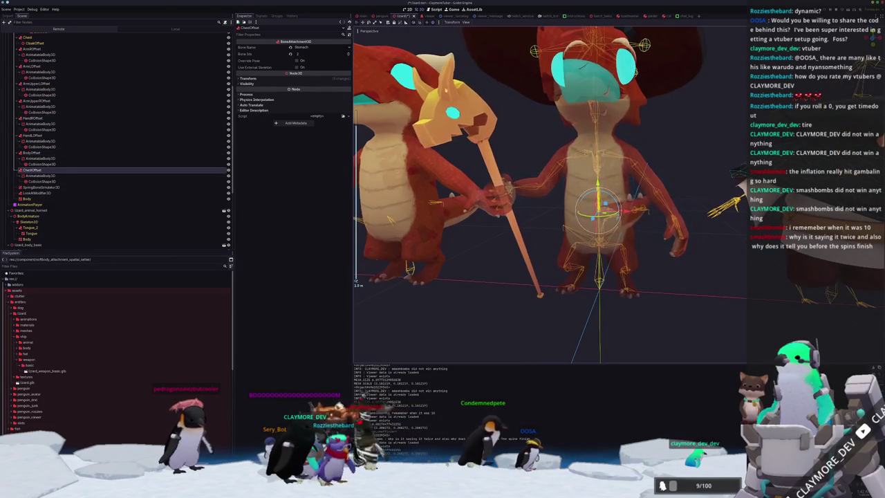
{"action": "left_click", "coordinate": [315, 49]}
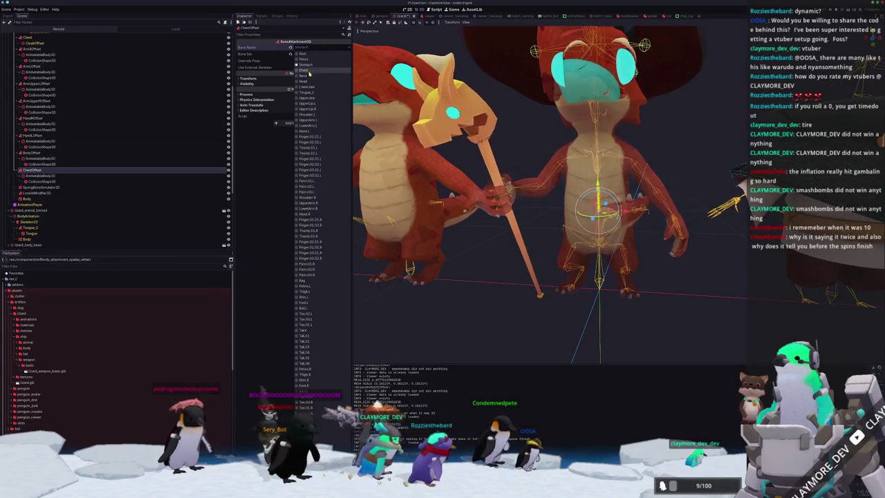
{"action": "left_click", "coordinate": [306, 70]}
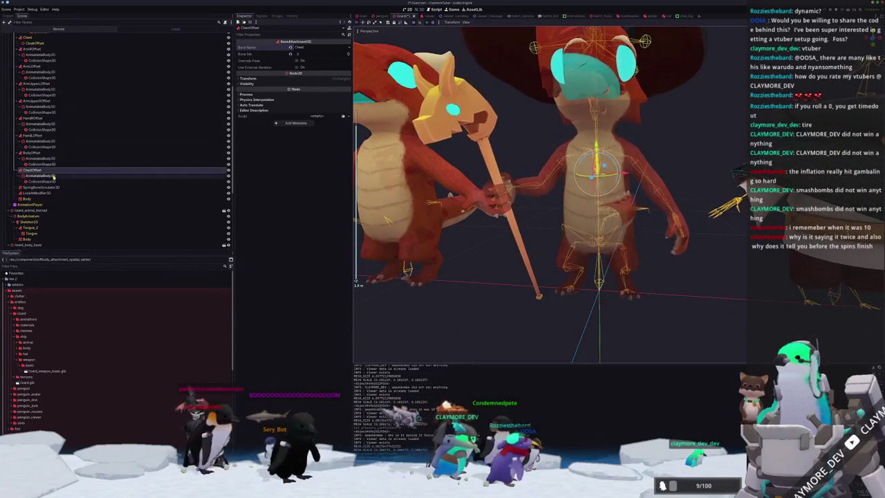
{"action": "left_click", "coordinate": [42, 176]}
{"action": "scroll", "coordinate": [504, 144], "scroll_direction": "up", "scroll_amount": 3}
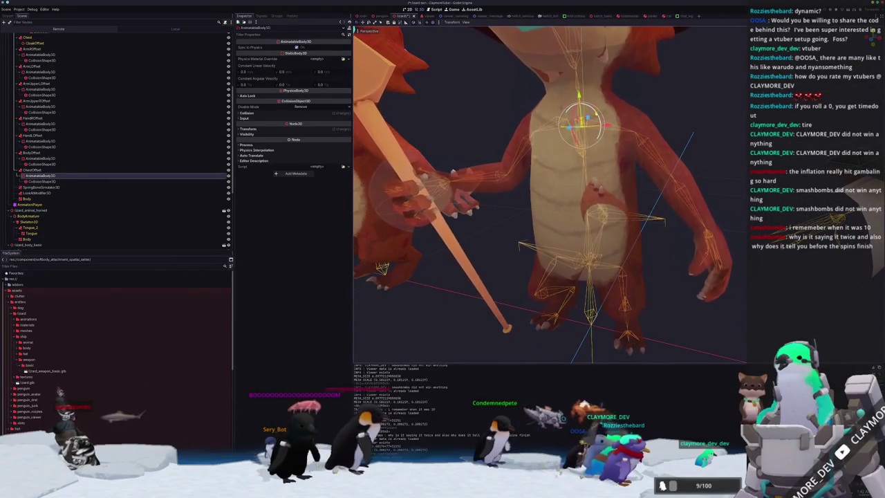
{"action": "left_click", "coordinate": [110, 182]}
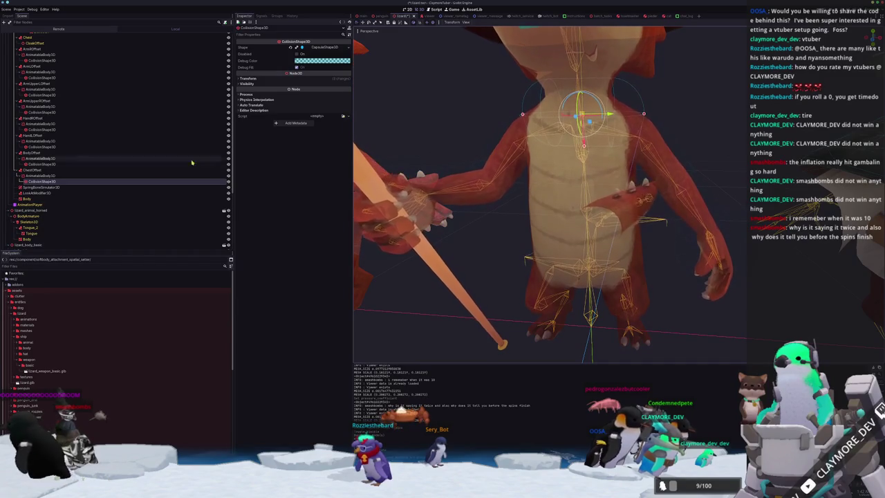
Expand the chest collision body's Transform, then select BodyOffset's collision shape to check its size
{"action": "left_click", "coordinate": [58, 176]}
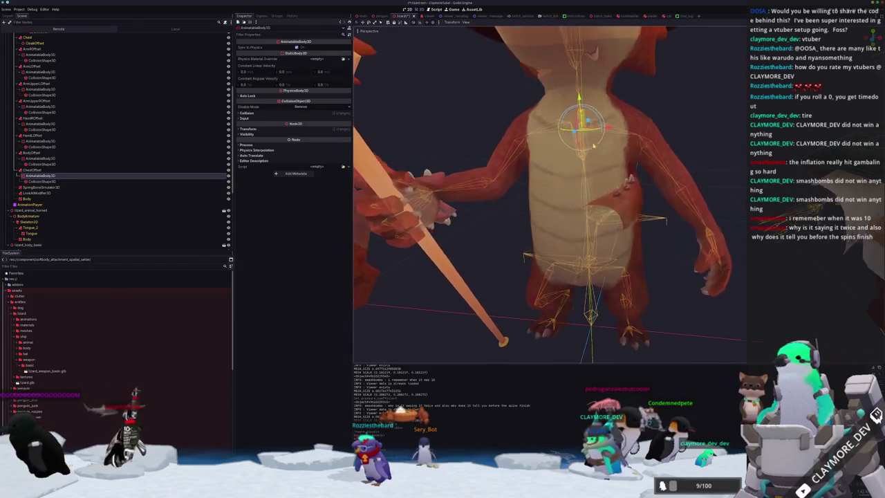
{"action": "left_click", "coordinate": [263, 129]}
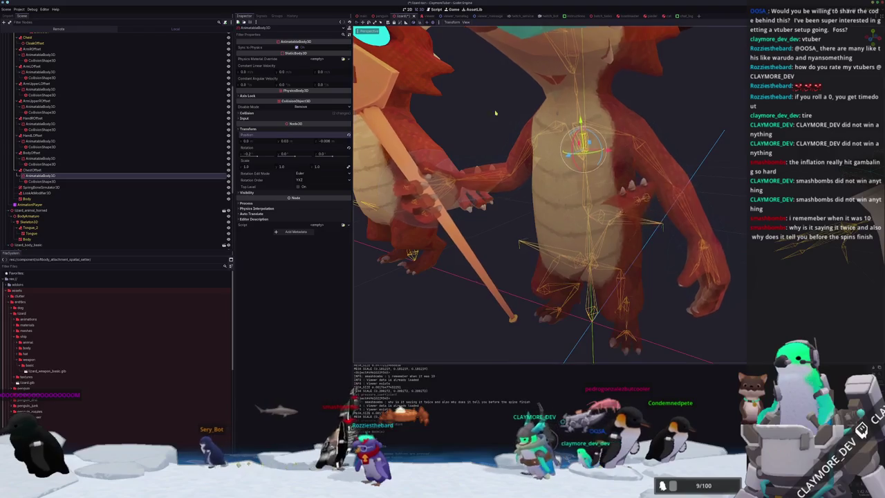
{"action": "scroll", "coordinate": [500, 67], "scroll_direction": "up", "scroll_amount": 5}
{"action": "scroll", "coordinate": [499, 67], "scroll_direction": "down", "scroll_amount": 5}
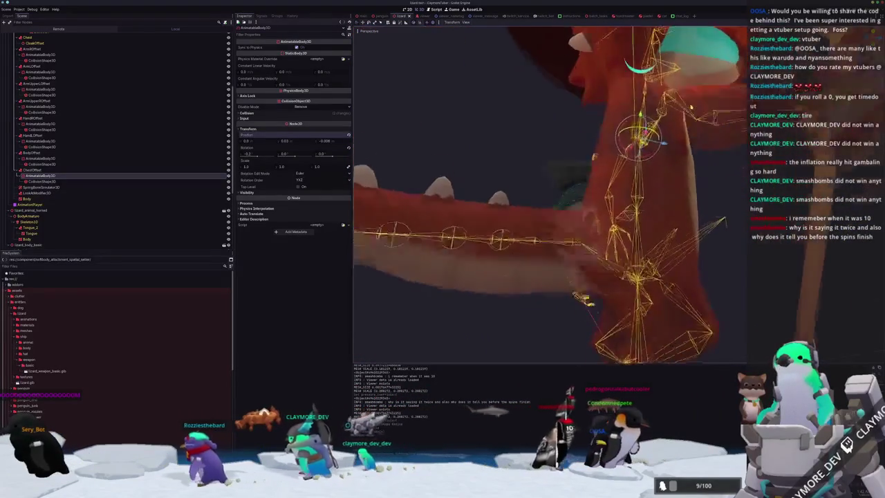
{"action": "left_click", "coordinate": [680, 199]}
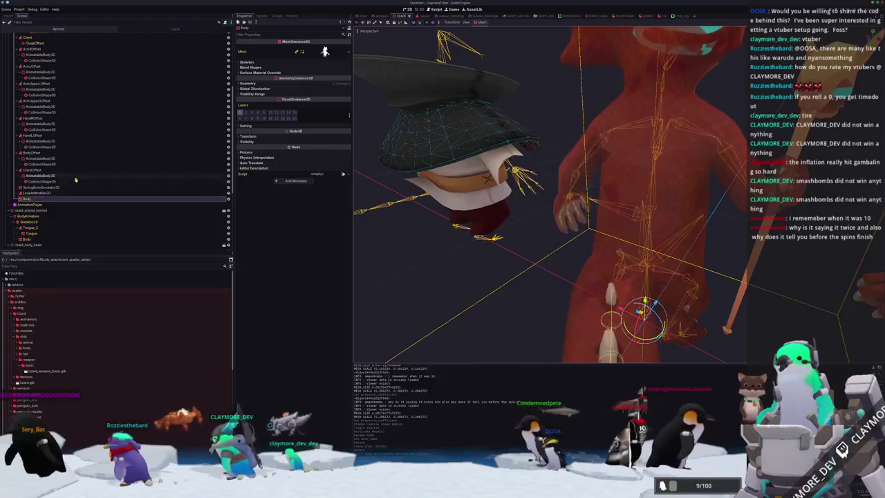
{"action": "left_click", "coordinate": [41, 181]}
{"action": "left_click", "coordinate": [43, 164]}
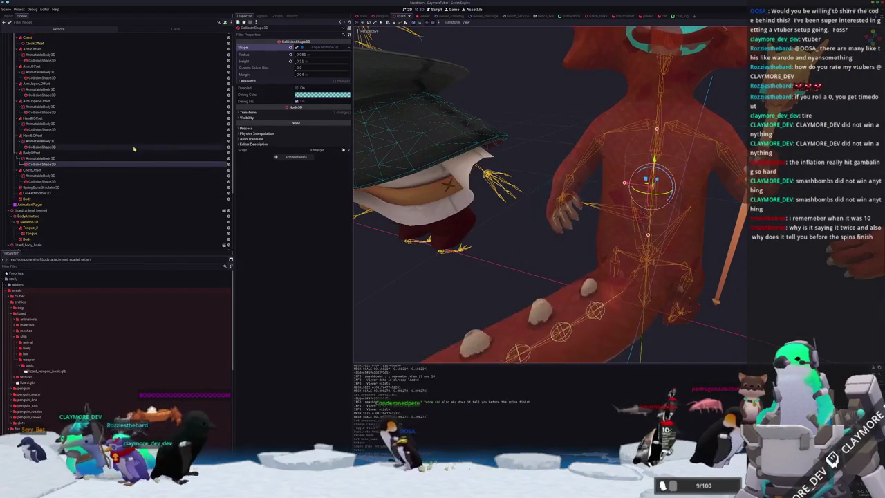
Resize the BodyOffset capsule to radius 0.143 and height 0.431 via its shape resource and height handle
{"action": "left_click", "coordinate": [347, 49]}
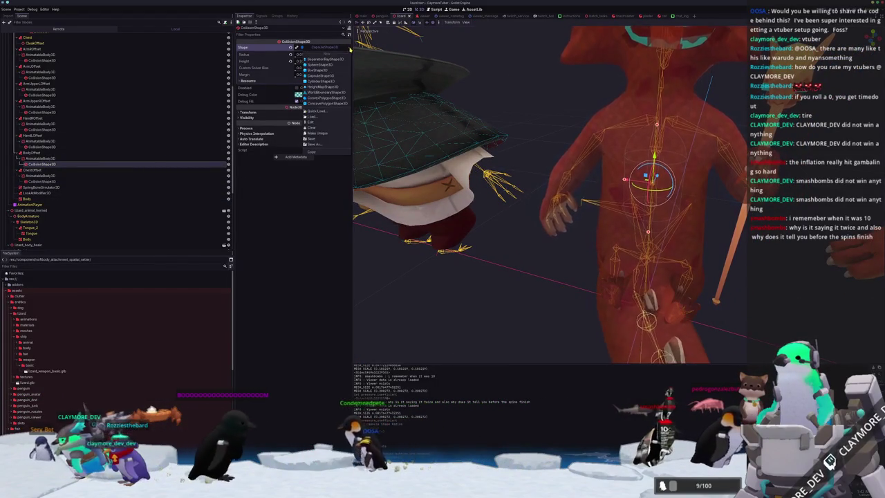
{"action": "left_click", "coordinate": [319, 134]}
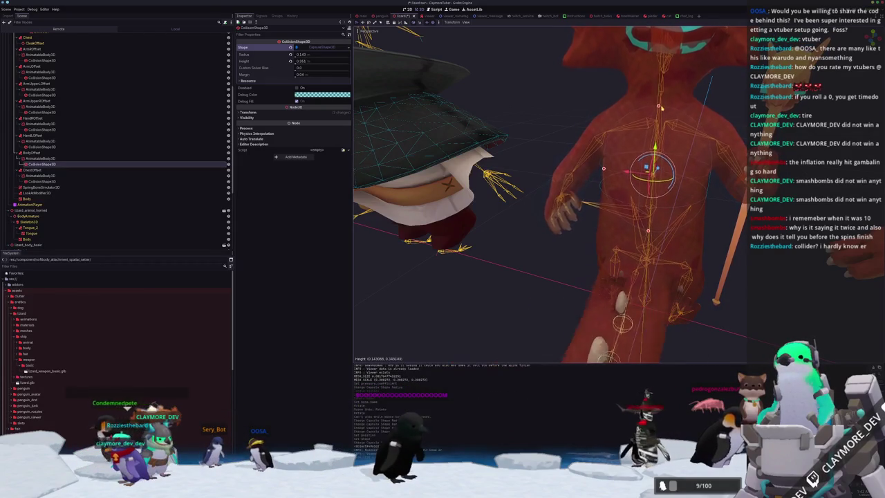
{"action": "mouse_move", "coordinate": [583, 197]}
{"action": "left_mouse_down"}
{"action": "mouse_move", "coordinate": [599, 238]}
{"action": "mouse_move", "coordinate": [624, 208]}
{"action": "mouse_move", "coordinate": [574, 191]}
{"action": "mouse_move", "coordinate": [616, 179]}
{"action": "mouse_move", "coordinate": [588, 186]}
{"action": "mouse_move", "coordinate": [574, 231]}
{"action": "left_mouse_up"}
In right side view, edit the BodyOffset collision body's Transform position
{"action": "key", "text": "KP_3"}
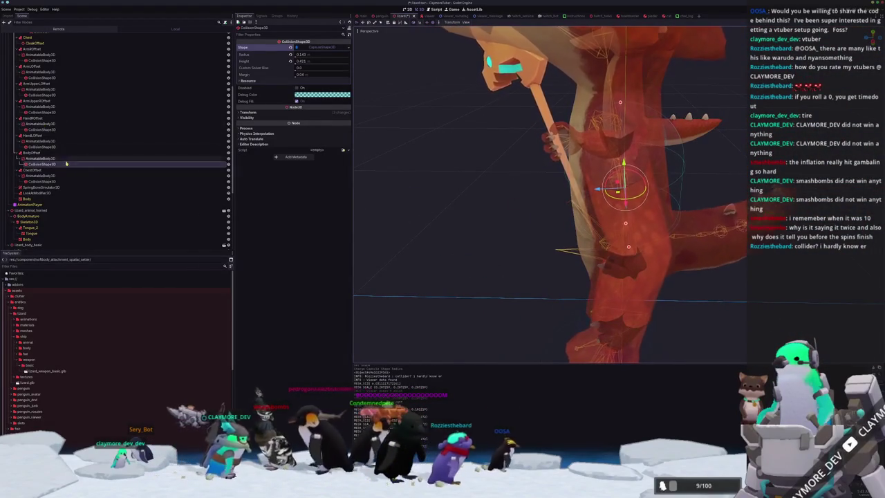
{"action": "left_click", "coordinate": [262, 111]}
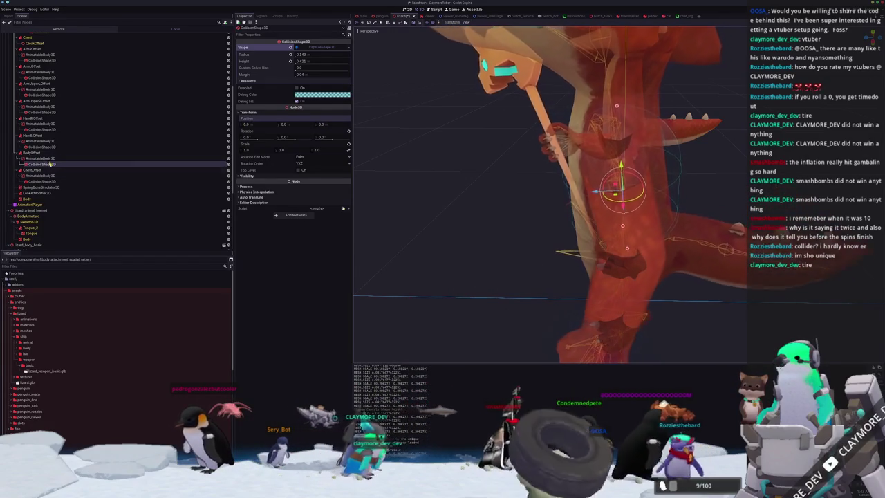
{"action": "key", "text": "Up"}
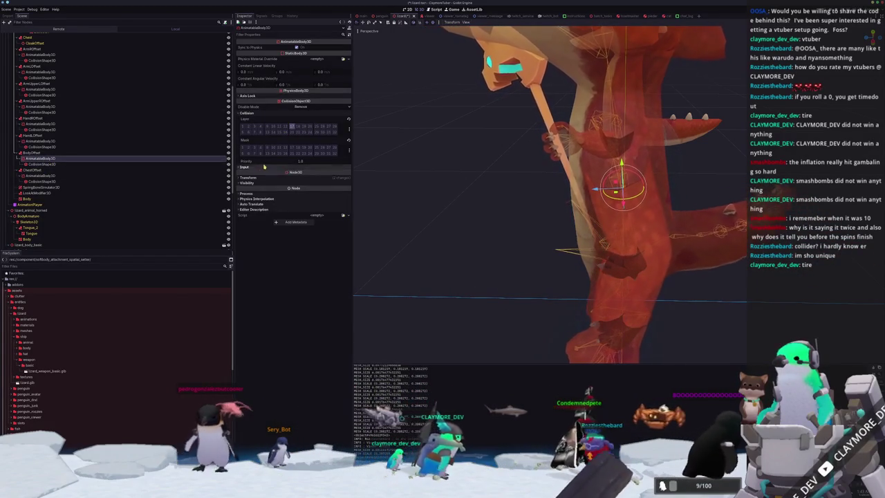
{"action": "left_click", "coordinate": [279, 176]}
{"action": "left_click", "coordinate": [327, 190]}
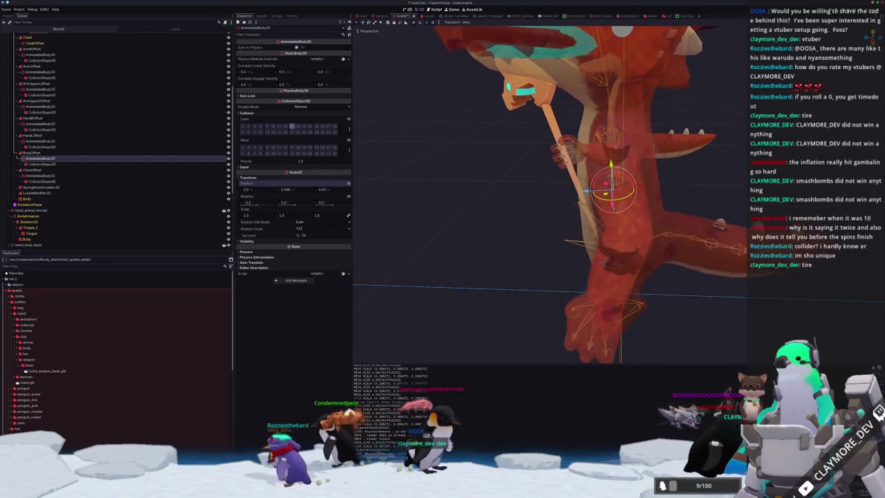
{"action": "scroll", "coordinate": [391, 200], "scroll_direction": "down", "scroll_amount": 5}
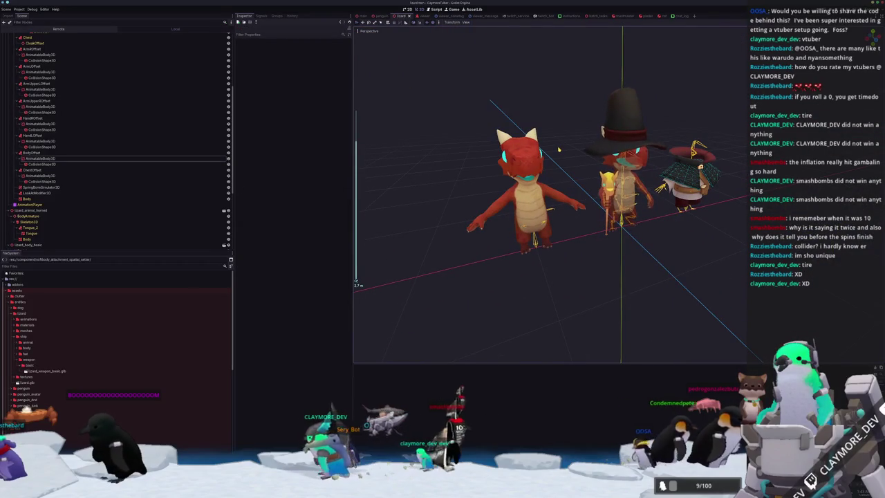
Run the scene with F6 and expand the remote tree through SubViewport, AvatarRoot and Lizard
{"action": "key", "text": "F6"}
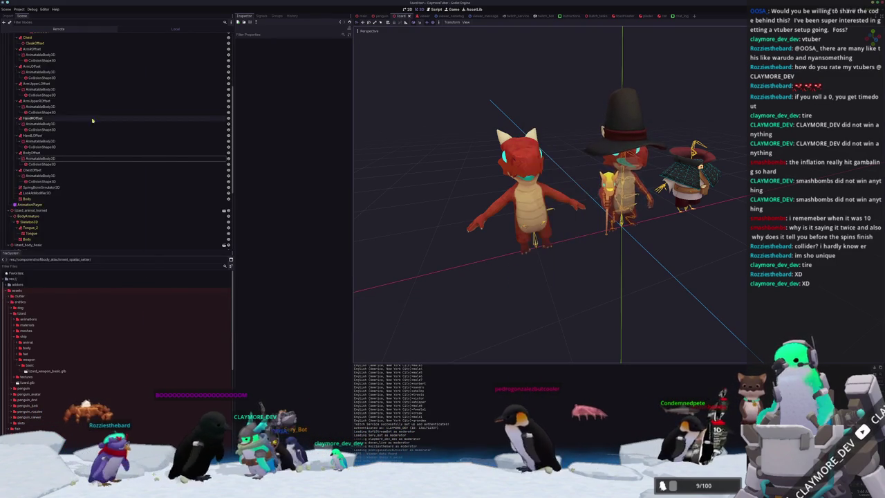
{"action": "left_click", "coordinate": [59, 28]}
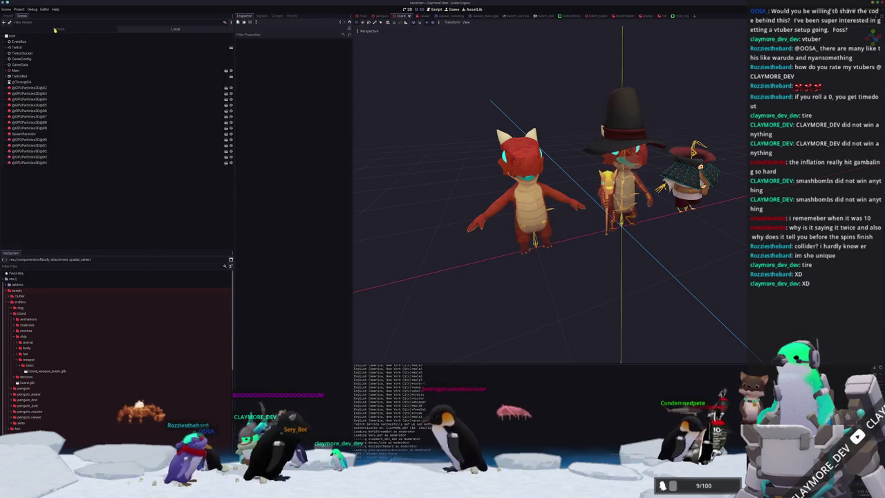
{"action": "left_click", "coordinate": [30, 72]}
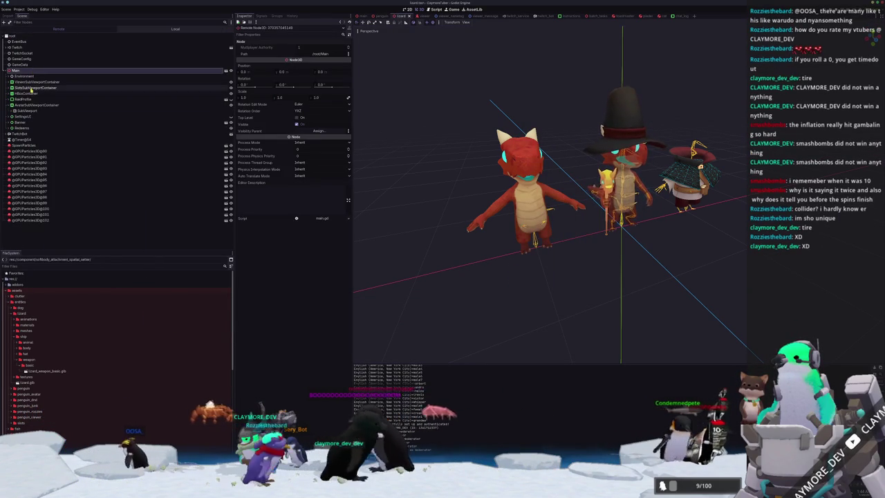
{"action": "left_click", "coordinate": [28, 111]}
{"action": "left_click", "coordinate": [32, 117]}
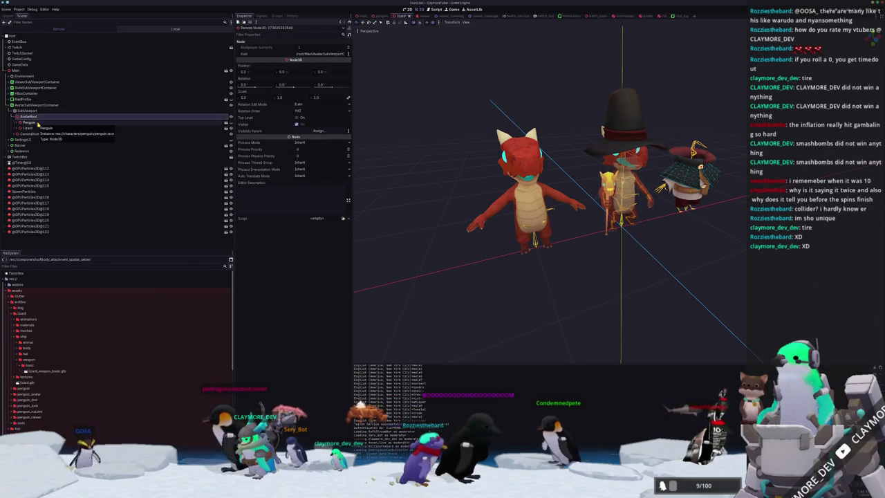
{"action": "left_click", "coordinate": [38, 123]}
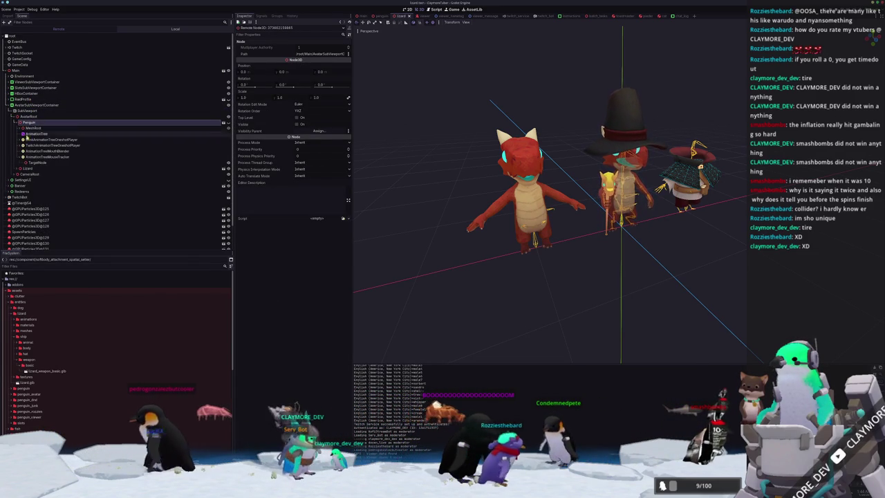
{"action": "left_click", "coordinate": [29, 168]}
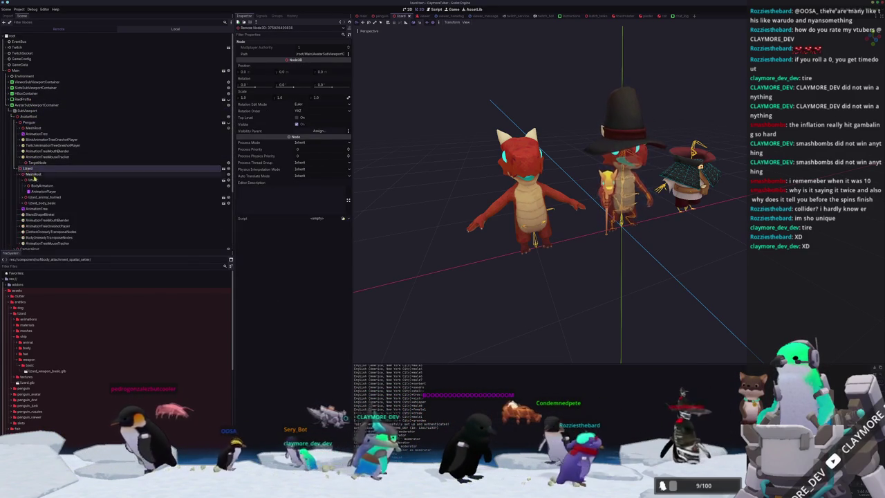
Expand the lizard's Skeleton3D, select ArmROffset, and collapse the arm offset branches
{"action": "scroll", "coordinate": [34, 178], "scroll_direction": "down", "scroll_amount": 3}
{"action": "left_click", "coordinate": [41, 126]}
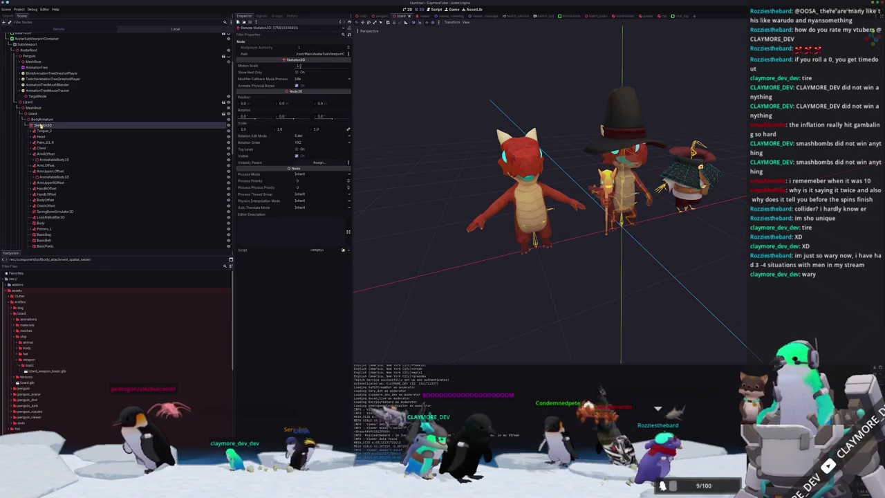
{"action": "scroll", "coordinate": [69, 143], "scroll_direction": "down", "scroll_amount": 5}
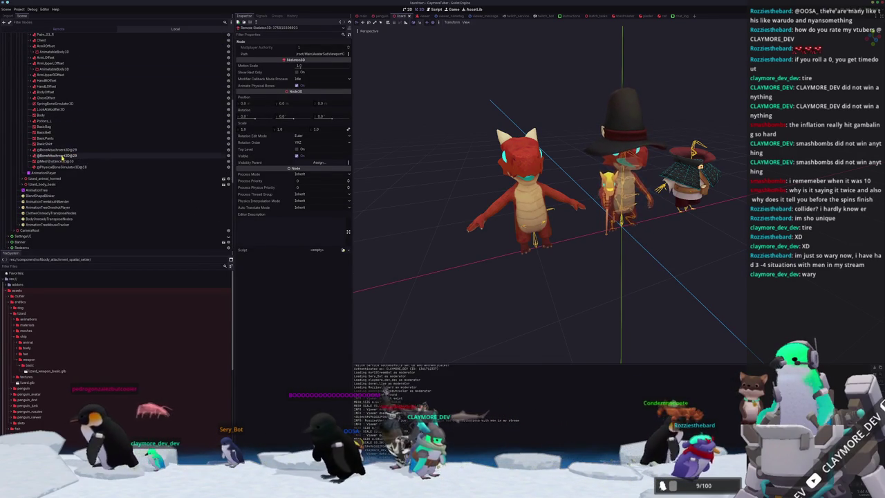
{"action": "scroll", "coordinate": [62, 158], "scroll_direction": "up", "scroll_amount": 1}
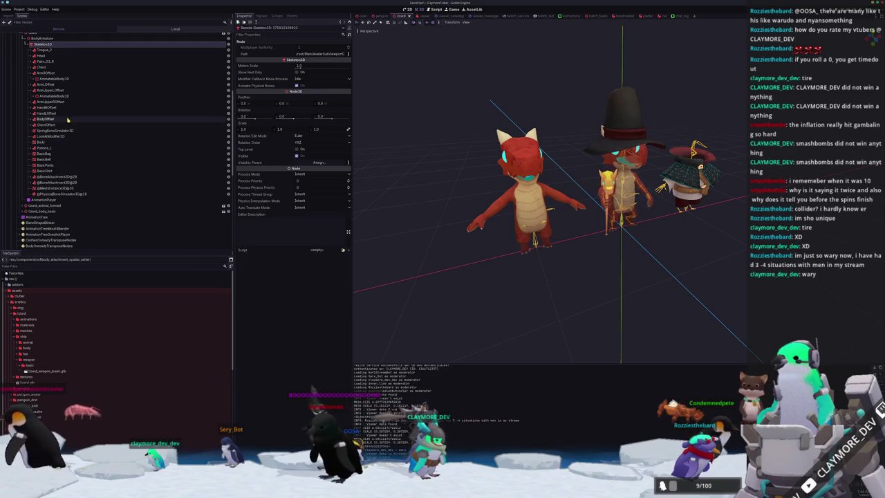
{"action": "scroll", "coordinate": [68, 119], "scroll_direction": "up", "scroll_amount": 1}
{"action": "left_click", "coordinate": [53, 100]}
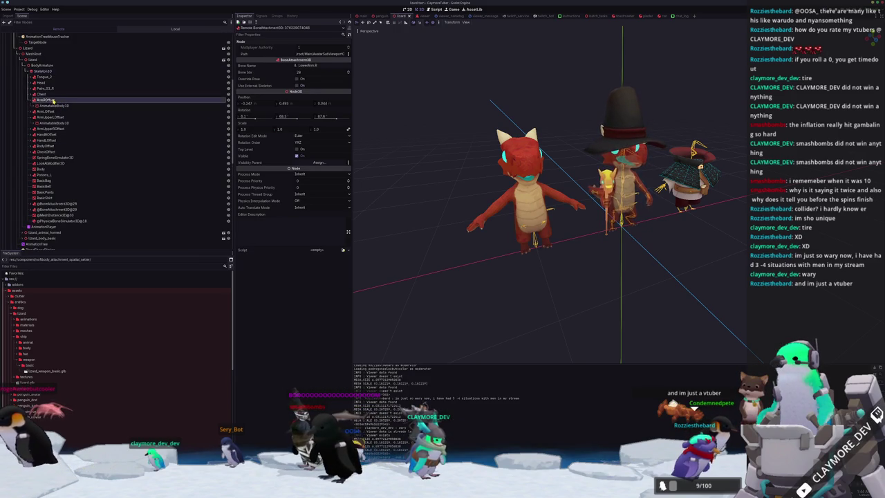
{"action": "left_click", "coordinate": [31, 101]}
{"action": "left_click", "coordinate": [31, 105]}
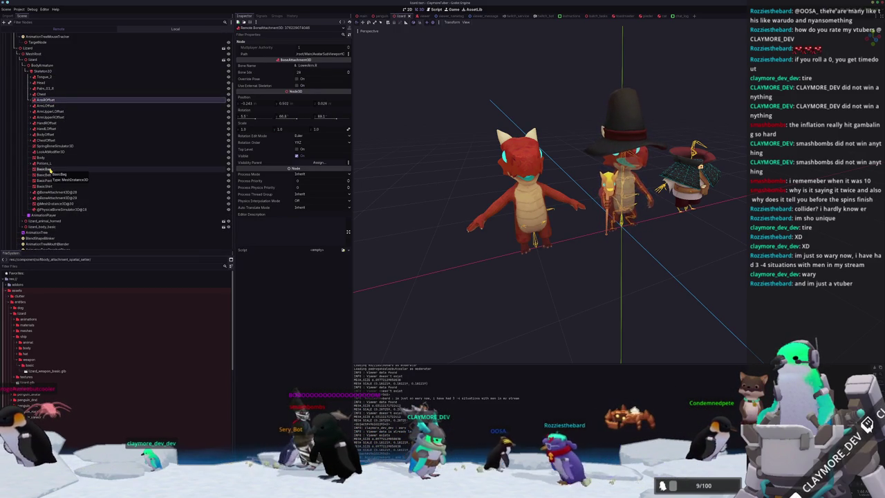
Set the live SoftBody3D's Pressure Coefficient to 25
{"action": "left_click", "coordinate": [49, 203]}
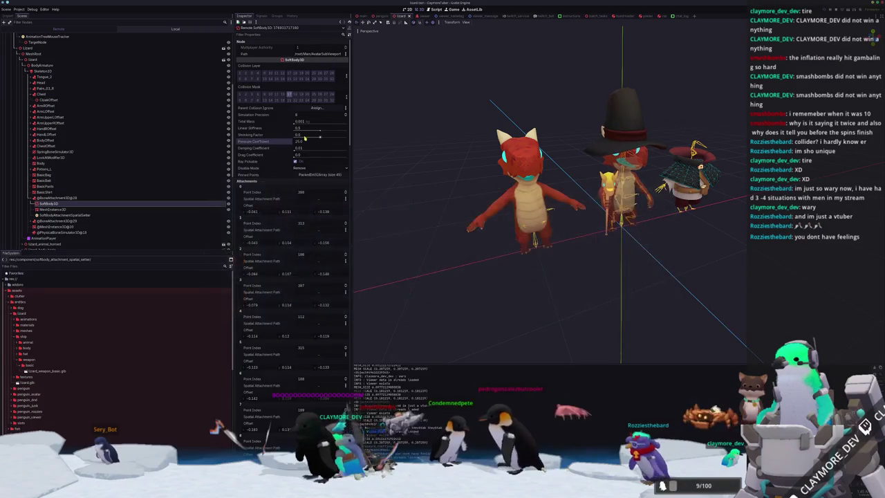
{"action": "type", "text": "12.5"}
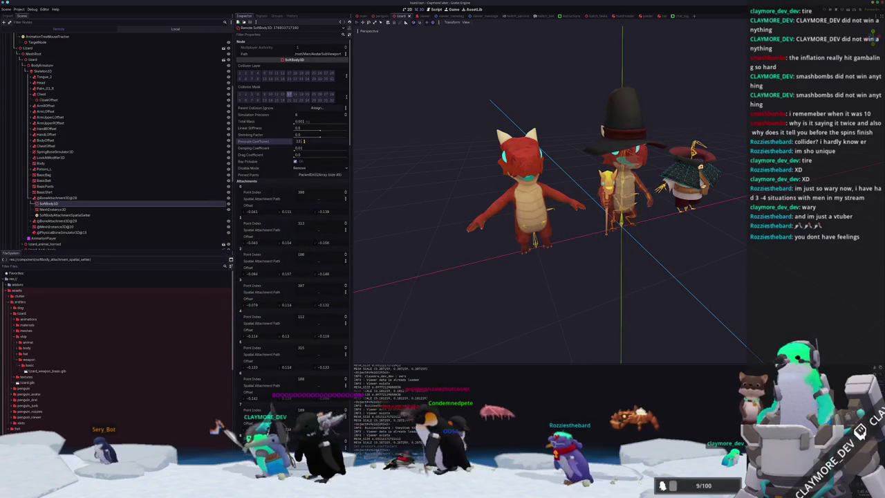
{"action": "key", "text": "ctrl+s"}
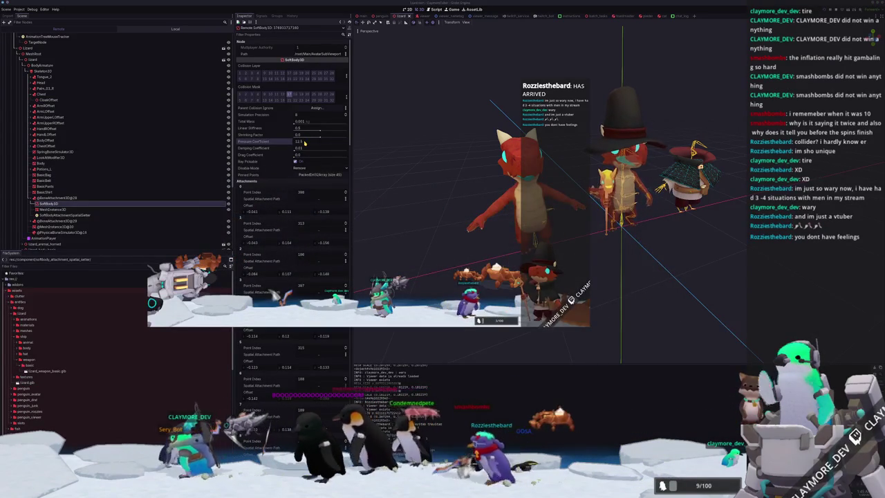
{"action": "left_click", "coordinate": [304, 141]}
{"action": "type", "text": "25"}
{"action": "key", "text": "Return"}
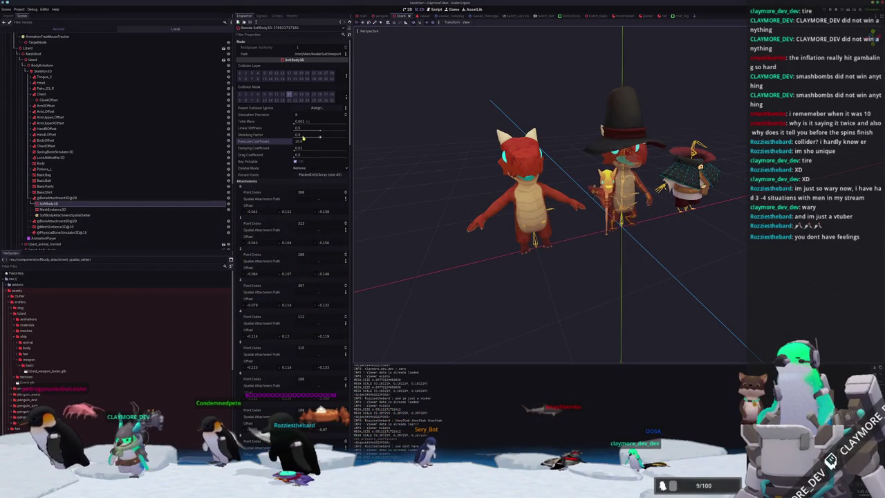
Adjust the soft body's linear stiffness and drag its total mass higher
{"action": "left_click", "coordinate": [301, 128]}
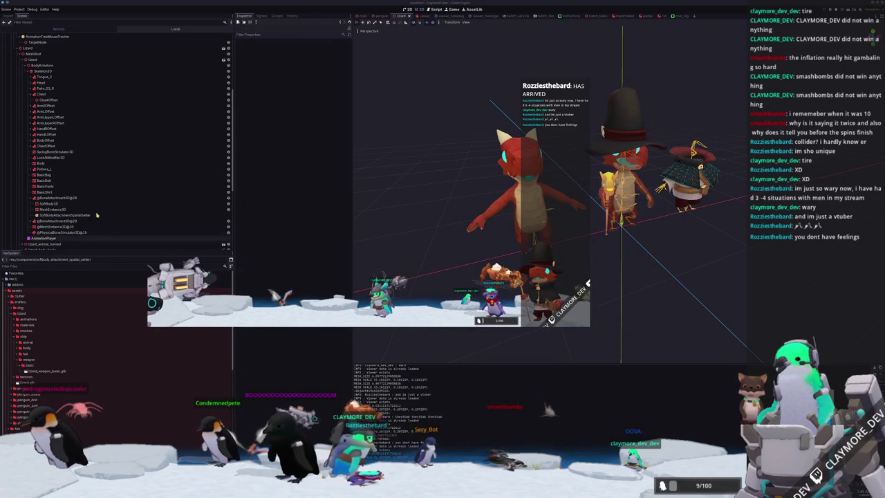
{"action": "left_click", "coordinate": [175, 203]}
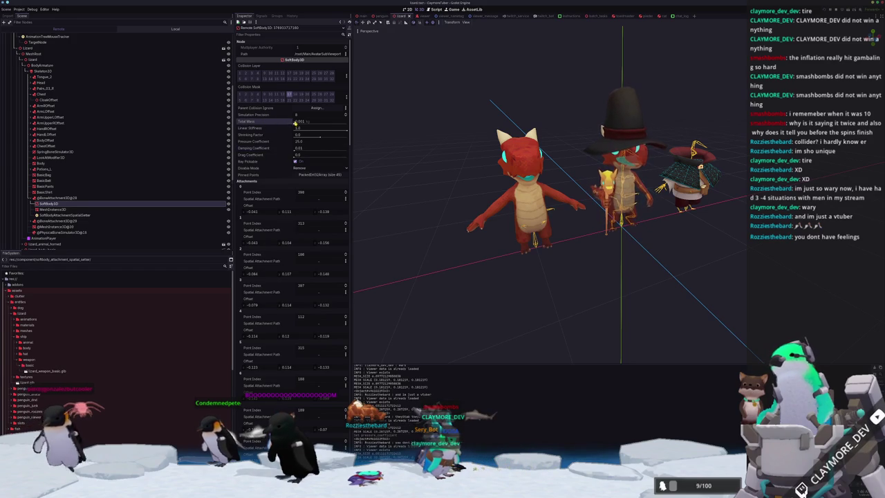
{"action": "left_click_drag", "start_coordinate": [295, 121], "coordinate": [337, 125]}
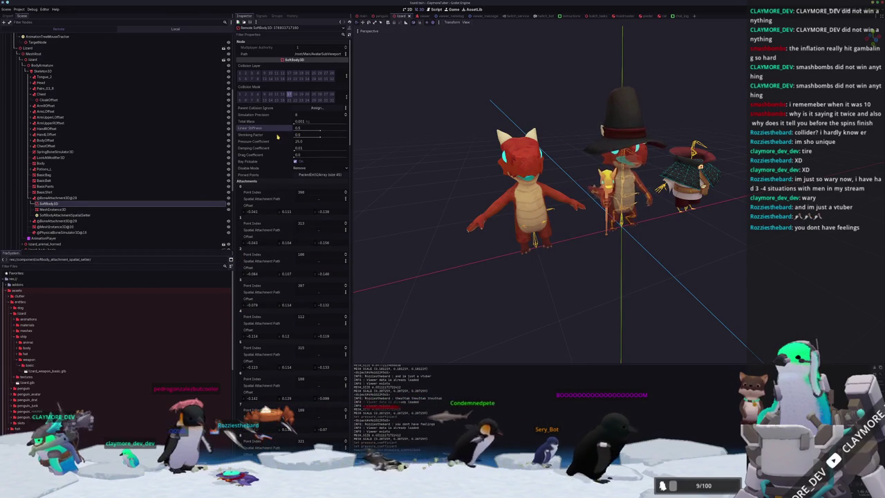
{"action": "mouse_move", "coordinate": [278, 136]}
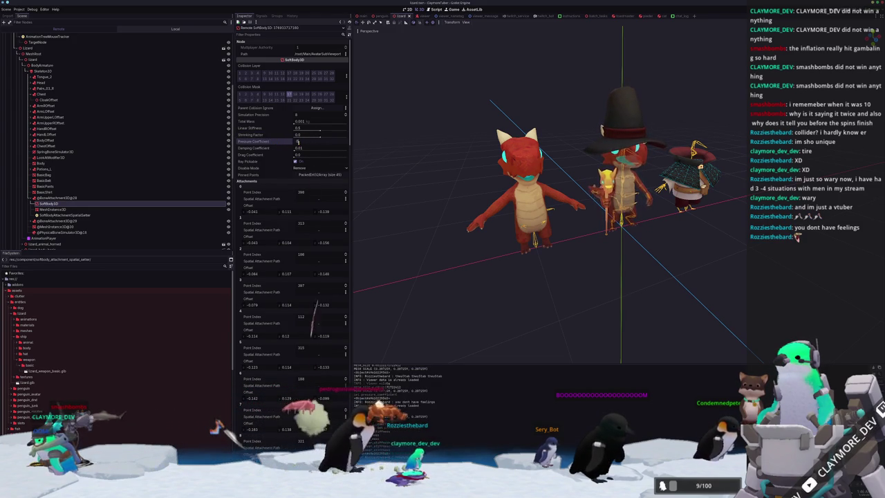
{"action": "key", "text": "Escape"}
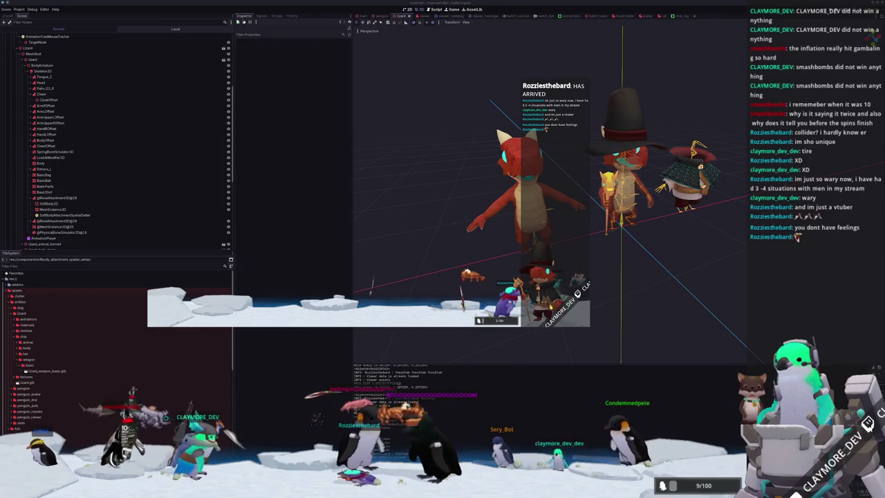
Select the body and chest offsets' AnimatableBody3D nodes and show their Transform and Collision settings
{"action": "scroll", "coordinate": [657, 296], "scroll_direction": "up", "scroll_amount": 5}
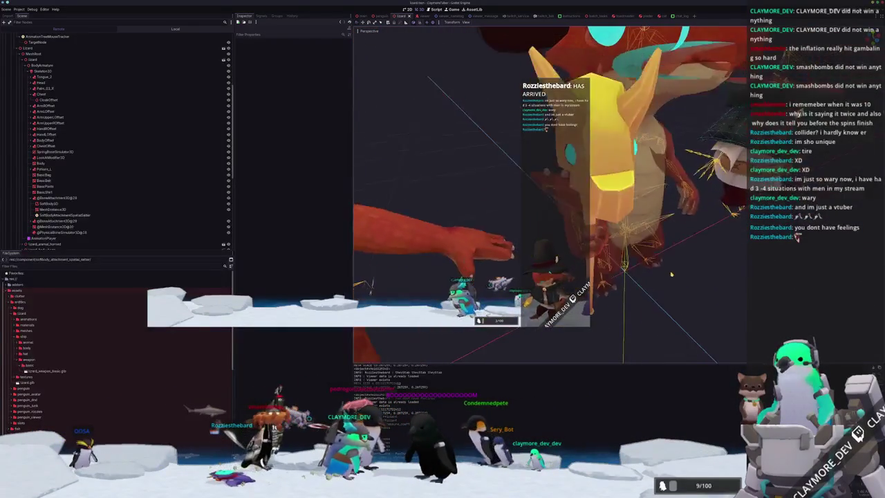
{"action": "scroll", "coordinate": [612, 267], "scroll_direction": "up", "scroll_amount": 6}
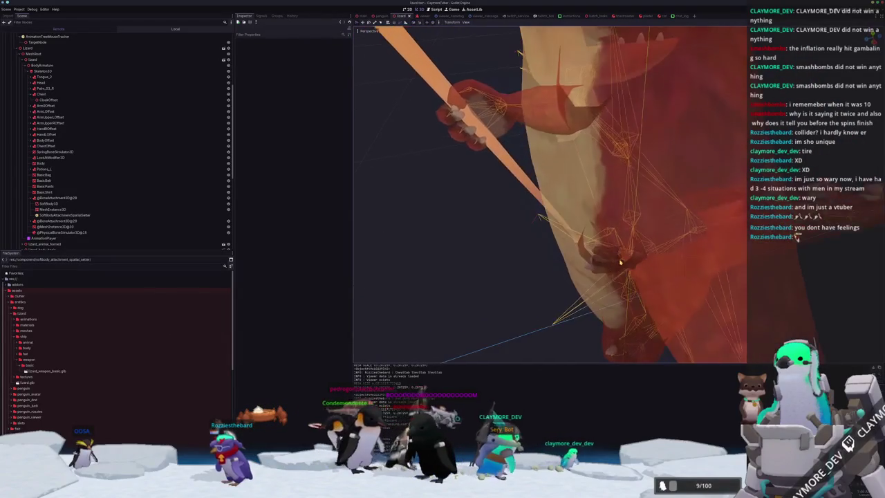
{"action": "left_click", "coordinate": [611, 267]}
{"action": "scroll", "coordinate": [536, 246], "scroll_direction": "down", "scroll_amount": 2}
{"action": "scroll", "coordinate": [536, 246], "scroll_direction": "down", "scroll_amount": 3}
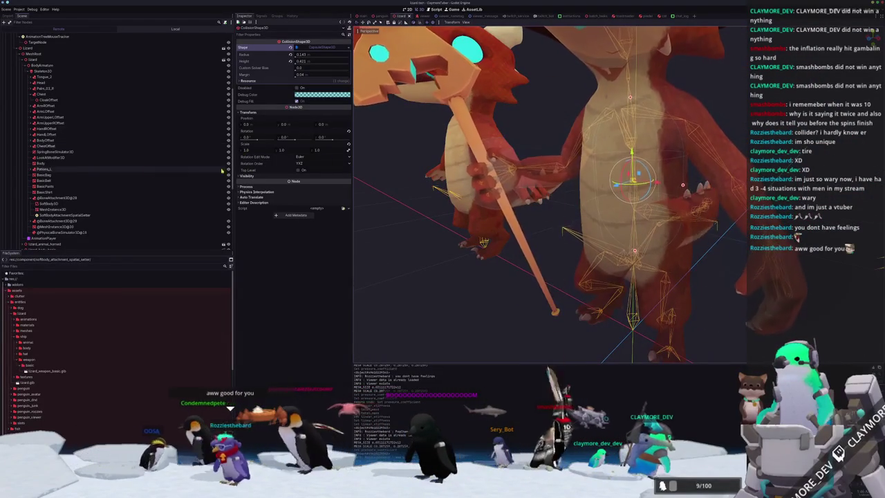
{"action": "scroll", "coordinate": [159, 103], "scroll_direction": "up", "scroll_amount": 2}
{"action": "scroll", "coordinate": [104, 79], "scroll_direction": "down", "scroll_amount": 5}
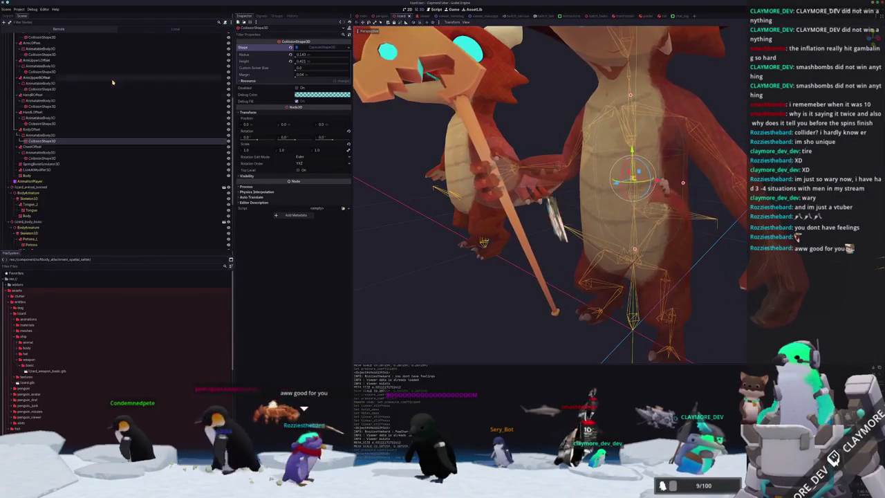
{"action": "left_click", "coordinate": [38, 135]}
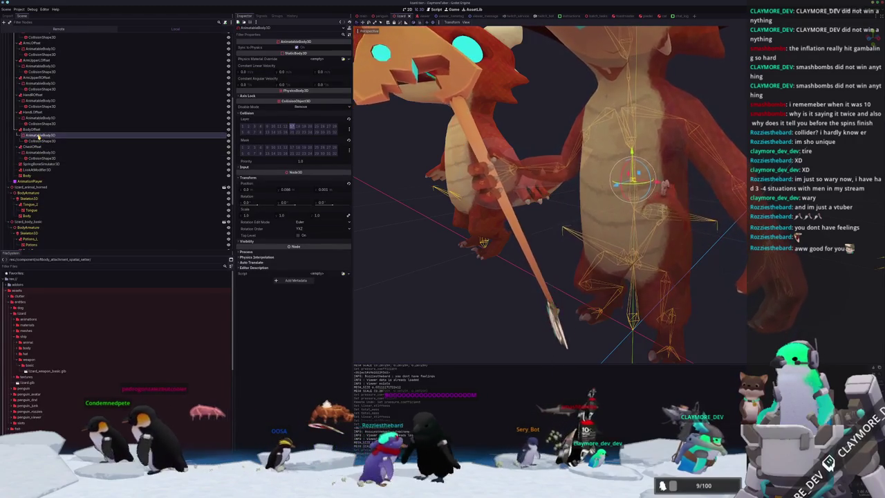
{"action": "left_click", "coordinate": [32, 153], "text": "ctrl"}
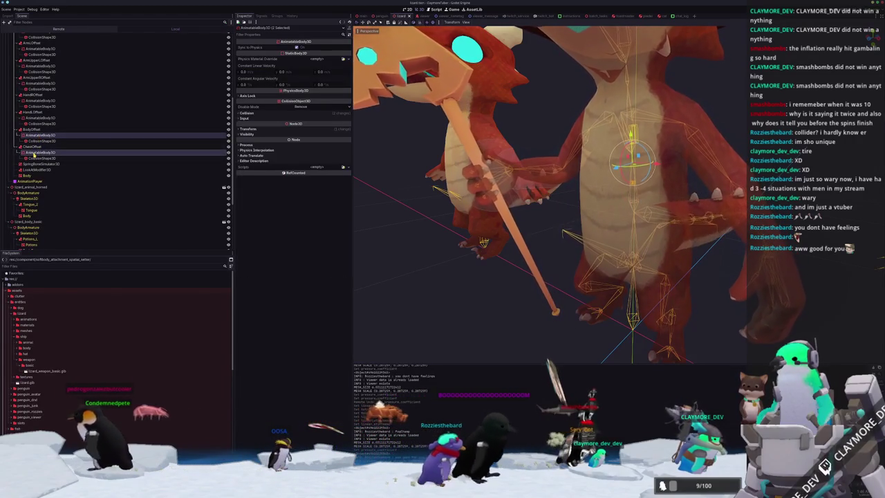
{"action": "left_click", "coordinate": [249, 129]}
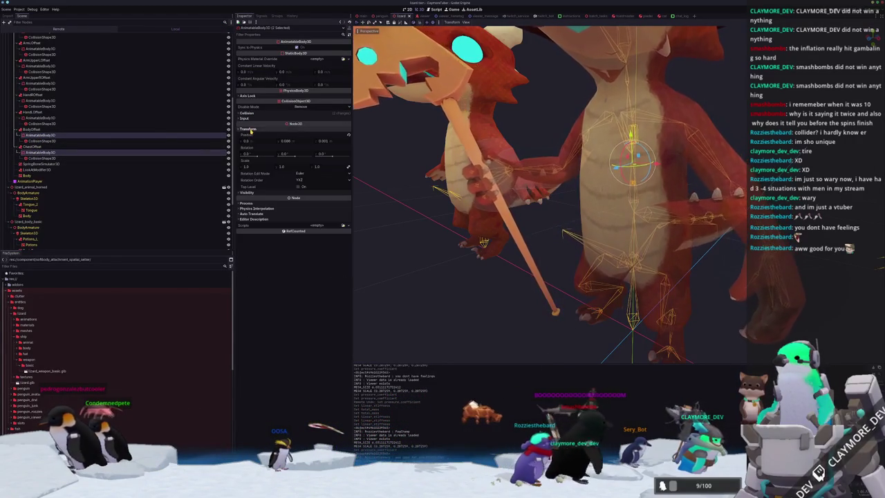
{"action": "left_click", "coordinate": [253, 115]}
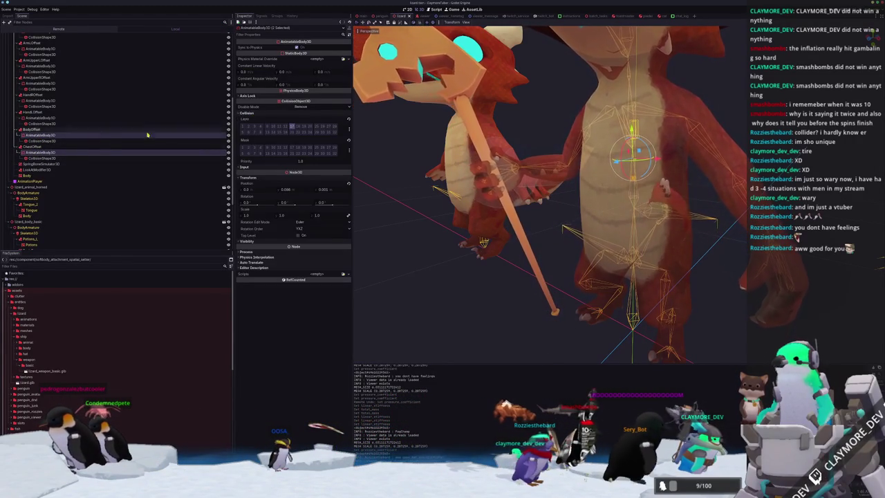
Add the arm and hand AnimatableBody3D nodes to the selection and review their shared collision settings
{"action": "scroll", "coordinate": [65, 150], "scroll_direction": "up", "scroll_amount": 2}
{"action": "left_click", "coordinate": [46, 146], "text": "ctrl"}
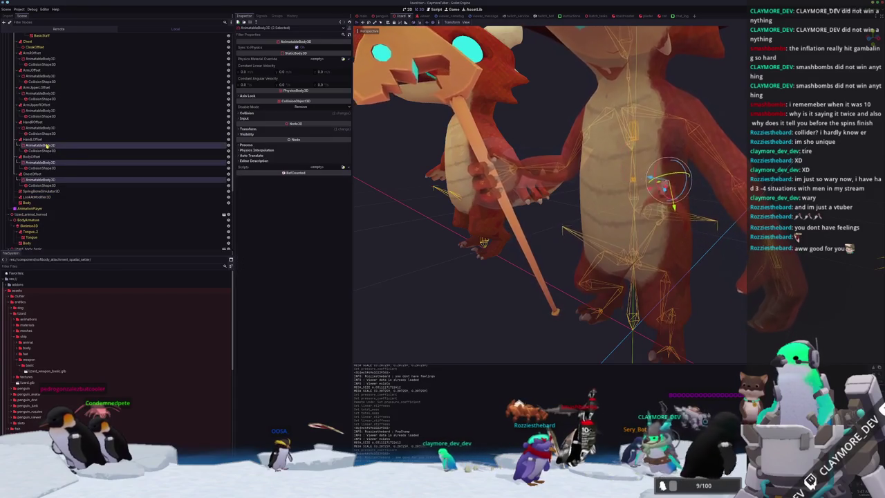
{"action": "left_click", "coordinate": [254, 114]}
{"action": "left_click", "coordinate": [46, 128], "text": "ctrl"}
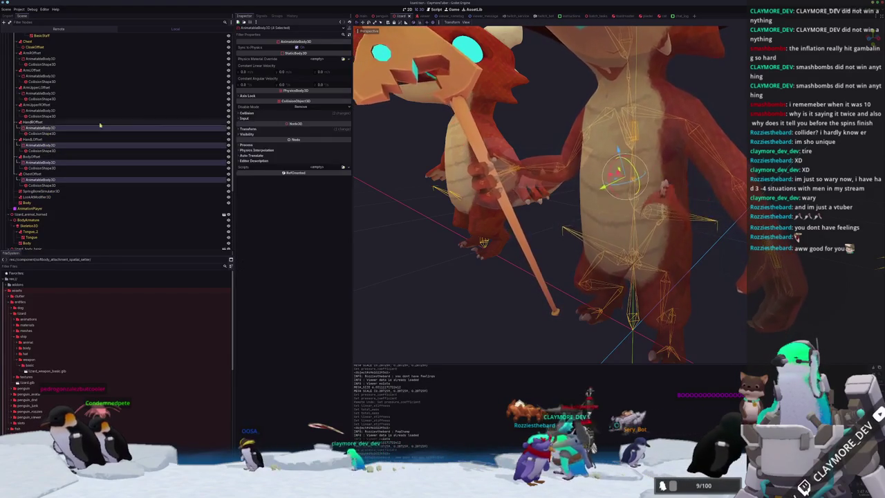
{"action": "left_click", "coordinate": [247, 113]}
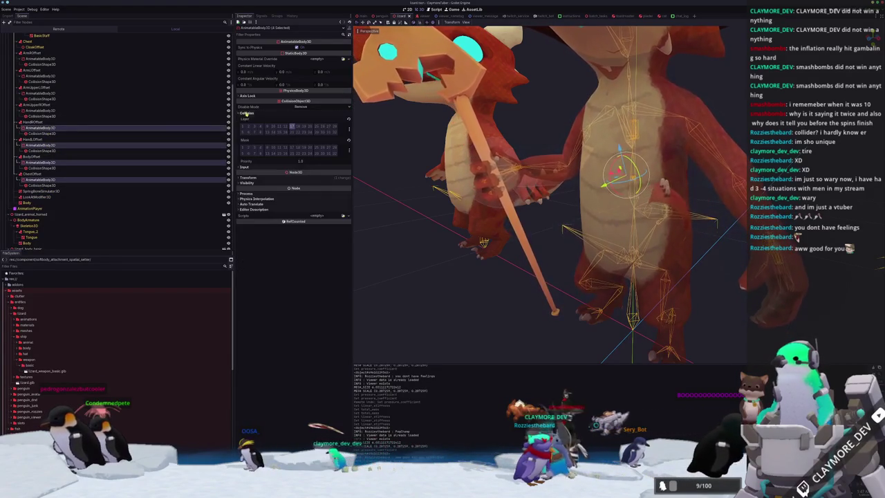
{"action": "scroll", "coordinate": [48, 149], "scroll_direction": "up", "scroll_amount": 2}
{"action": "left_click", "coordinate": [47, 138], "text": "ctrl"}
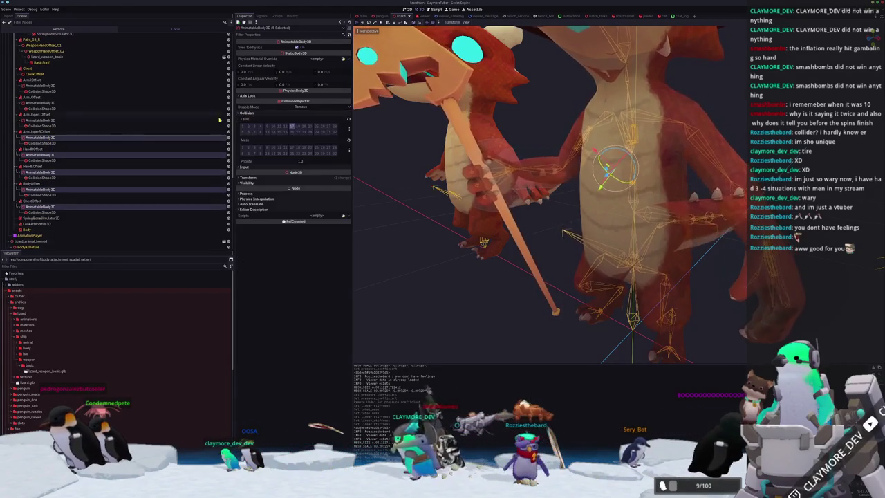
{"action": "left_click", "coordinate": [51, 121], "text": "ctrl"}
{"action": "left_click", "coordinate": [252, 112]}
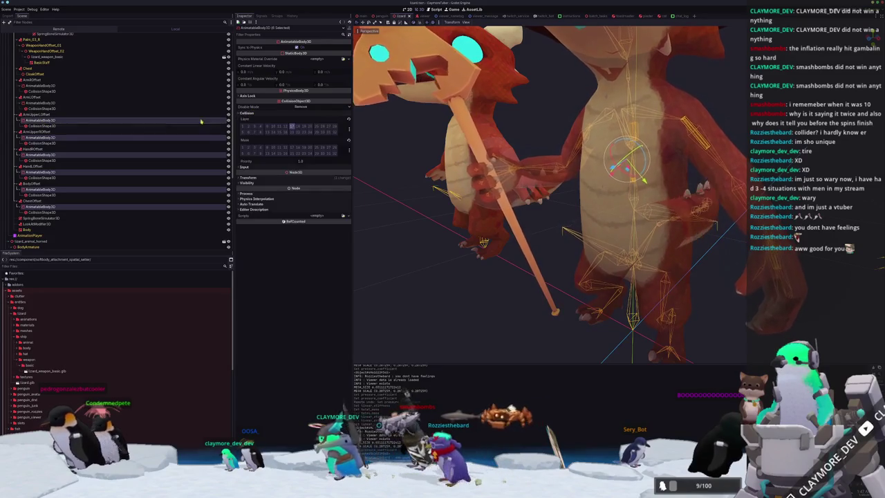
{"action": "scroll", "coordinate": [48, 138], "scroll_direction": "up", "scroll_amount": 2}
{"action": "left_click", "coordinate": [46, 129], "text": "ctrl"}
{"action": "left_click", "coordinate": [250, 113]}
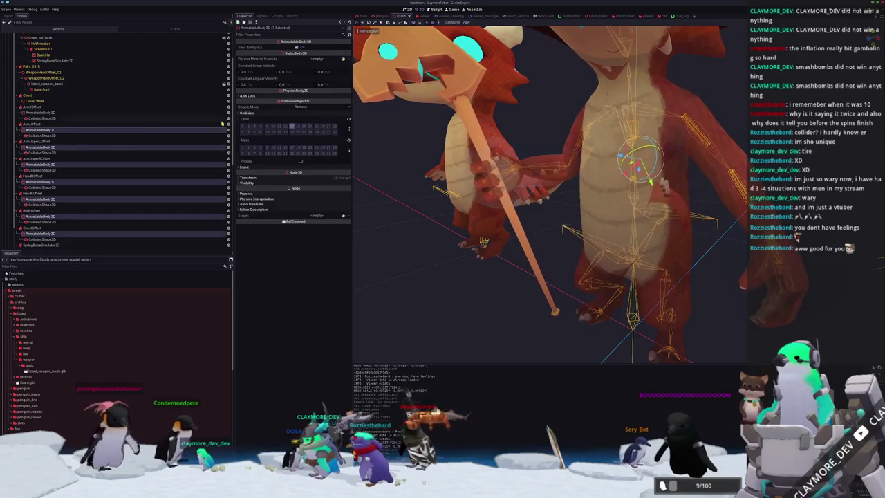
Add the last AnimatableBody3D to the selection and frame the whole lizard
{"action": "scroll", "coordinate": [69, 151], "scroll_direction": "up", "scroll_amount": 2}
{"action": "left_click", "coordinate": [70, 139], "text": "ctrl"}
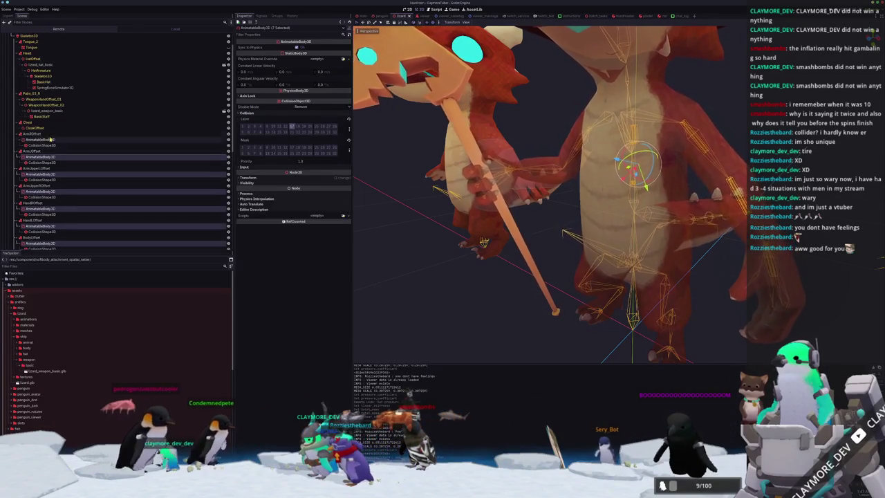
{"action": "left_click", "coordinate": [250, 114]}
{"action": "scroll", "coordinate": [73, 165], "scroll_direction": "down", "scroll_amount": 6}
{"action": "key", "text": "f"}
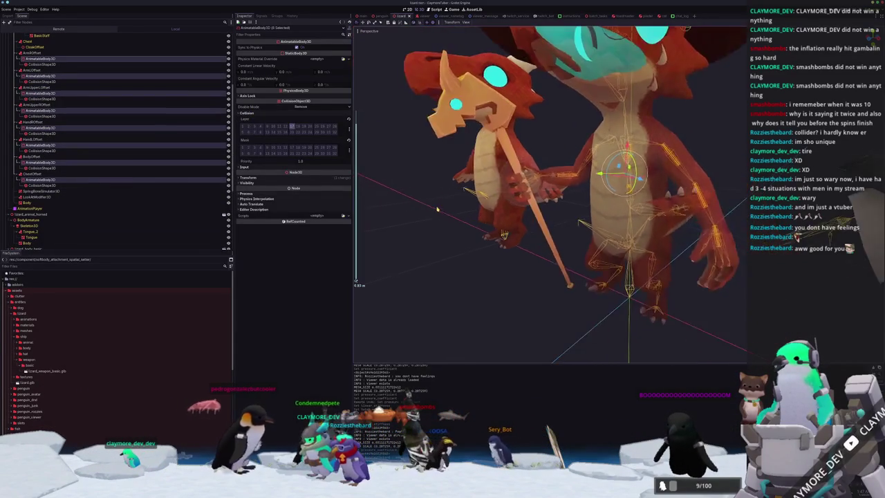
{"action": "scroll", "coordinate": [149, 79], "scroll_direction": "up", "scroll_amount": 4}
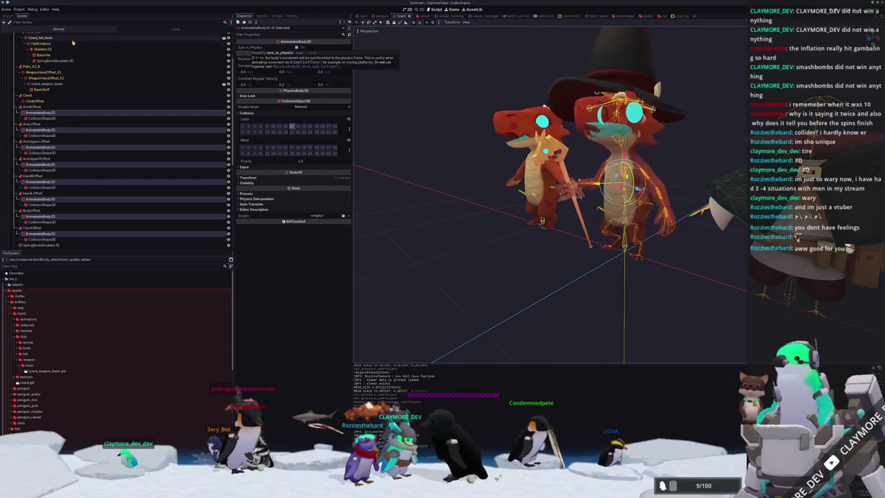
Start a Change Type on the selected bodies, search 'Body', and read the CharacterBody3D and StaticBody3D descriptions
{"action": "right_click", "coordinate": [47, 112]}
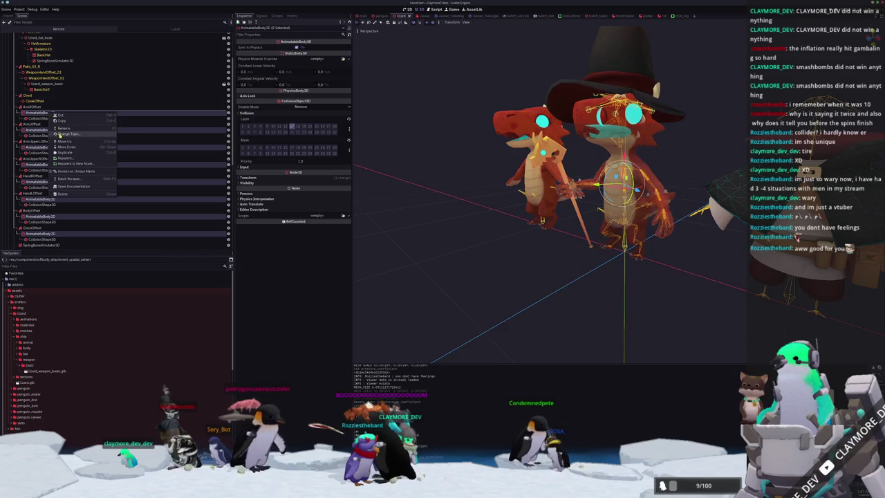
{"action": "left_click", "coordinate": [62, 133]}
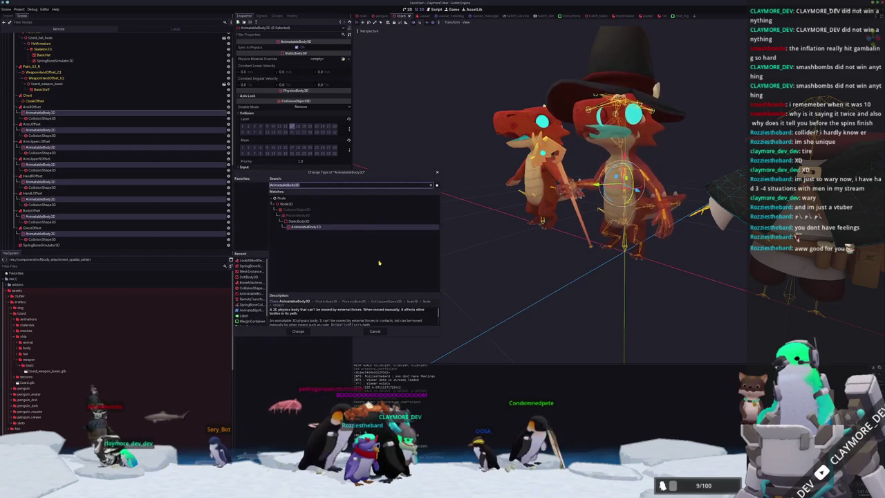
{"action": "type", "text": "Body"}
{"action": "key", "text": "Up"}
{"action": "key", "text": "Up"}
{"action": "key", "text": "Up"}
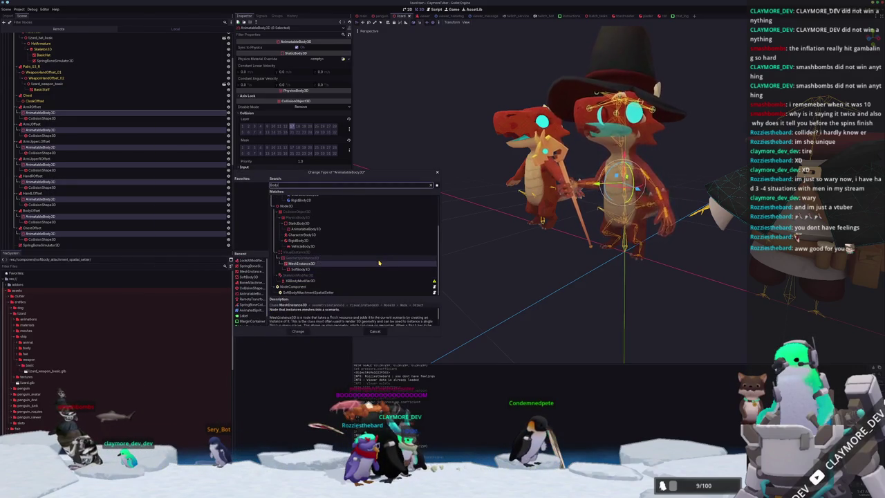
{"action": "key", "text": "Up"}
{"action": "key", "text": "Up"}
{"action": "key", "text": "Up"}
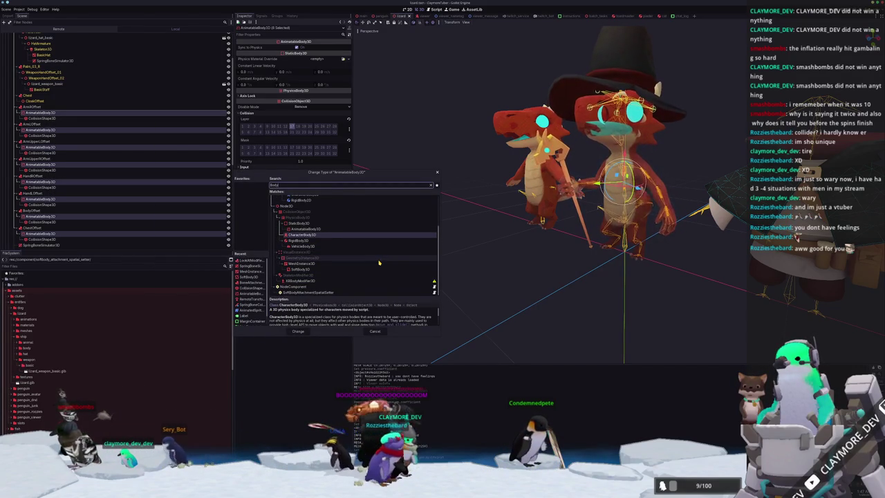
{"action": "key", "text": "Up"}
{"action": "key", "text": "Up"}
Compare the RigidBody3D, CharacterBody3D and AnimatableBody3D descriptions, then cancel the type change
{"action": "key", "text": "Down"}
{"action": "key", "text": "Down"}
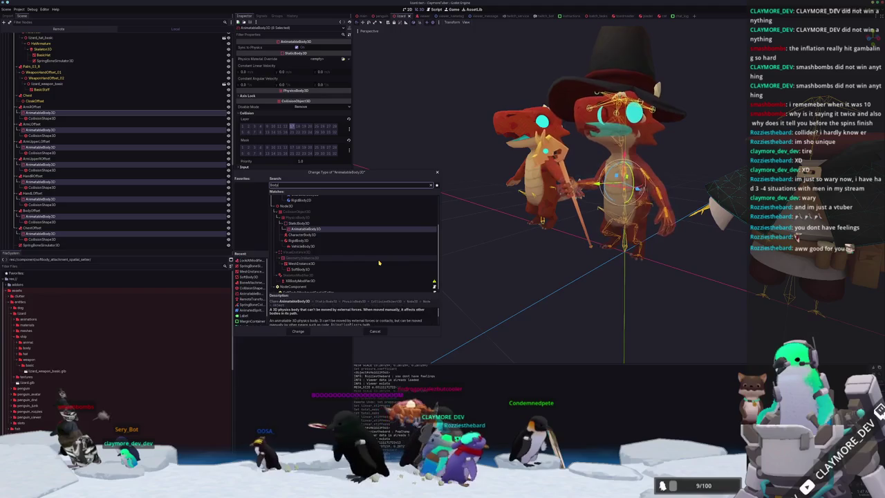
{"action": "key", "text": "Down"}
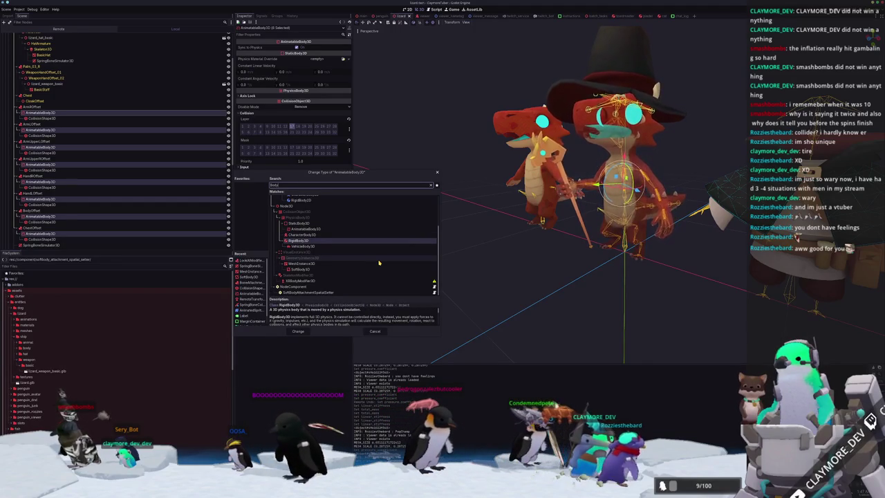
{"action": "key", "text": "Up"}
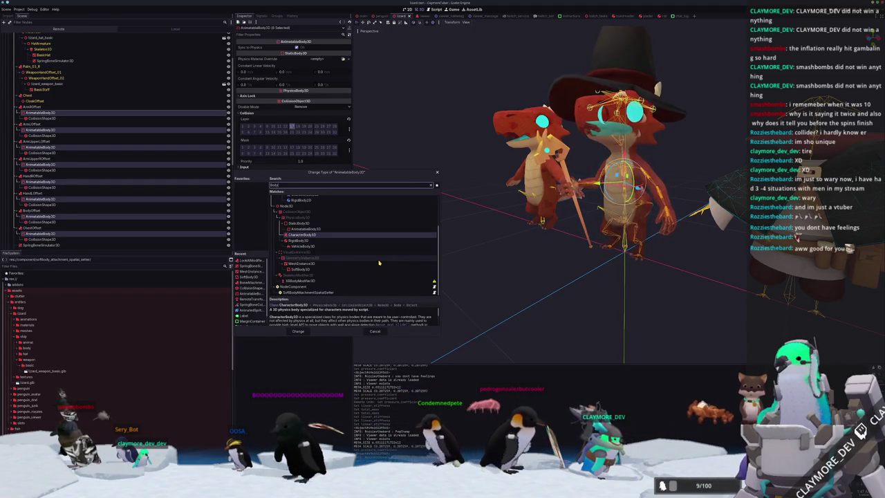
{"action": "key", "text": "Up"}
{"action": "key", "text": "Down"}
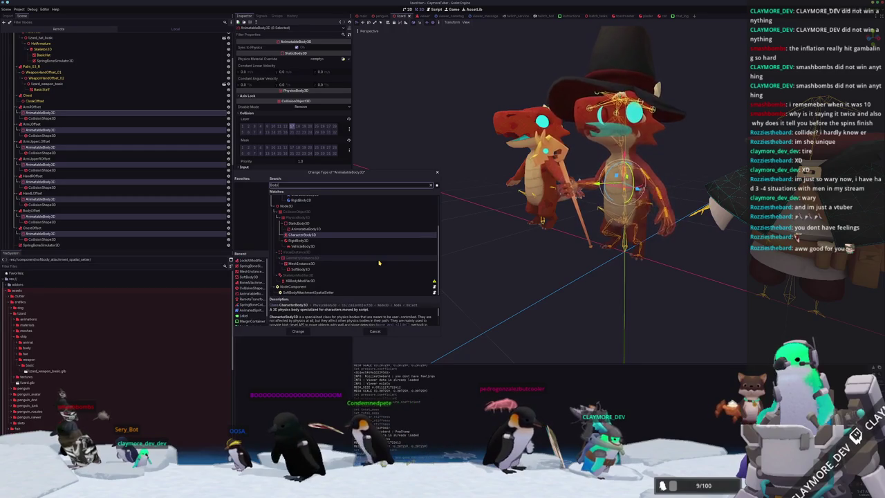
{"action": "scroll", "coordinate": [374, 320], "scroll_direction": "down", "scroll_amount": 3}
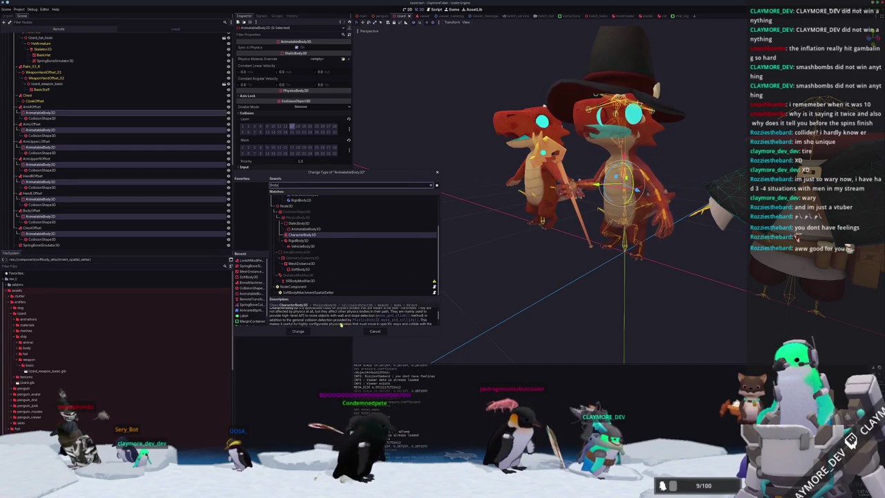
{"action": "scroll", "coordinate": [340, 320], "scroll_direction": "down", "scroll_amount": 3}
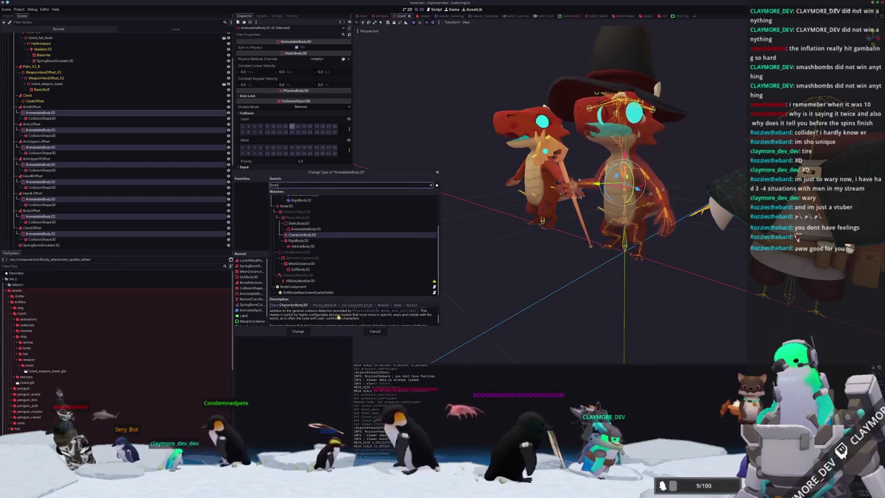
{"action": "scroll", "coordinate": [341, 320], "scroll_direction": "down", "scroll_amount": 2}
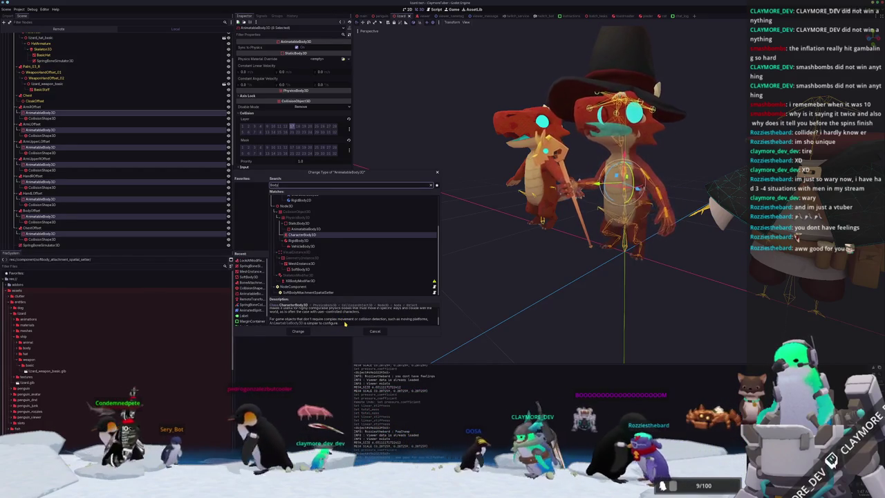
{"action": "key", "text": "Up"}
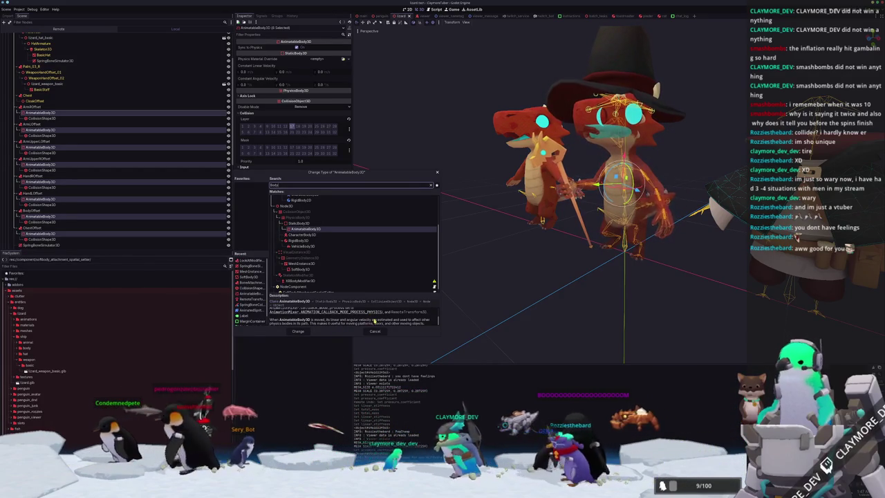
{"action": "left_click", "coordinate": [374, 331]}
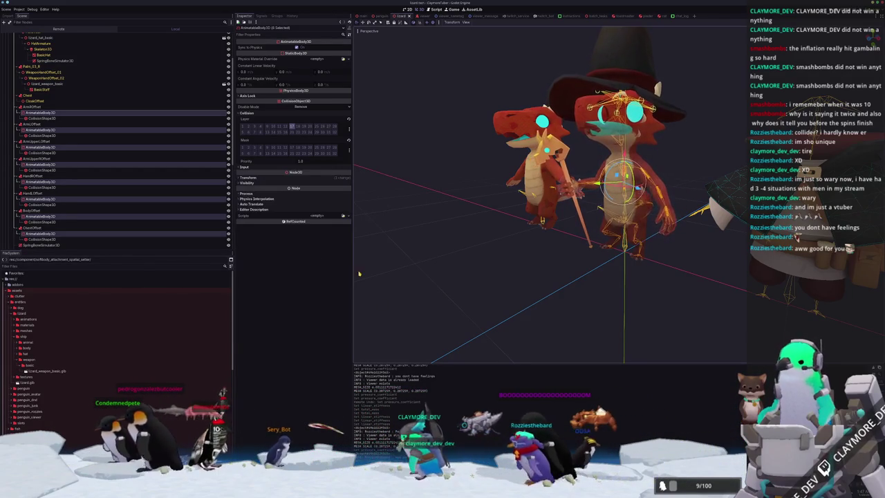
Expand the body's Input and Axis Lock properties and open Project Settings
{"action": "left_click", "coordinate": [257, 168]}
{"action": "left_click", "coordinate": [254, 96]}
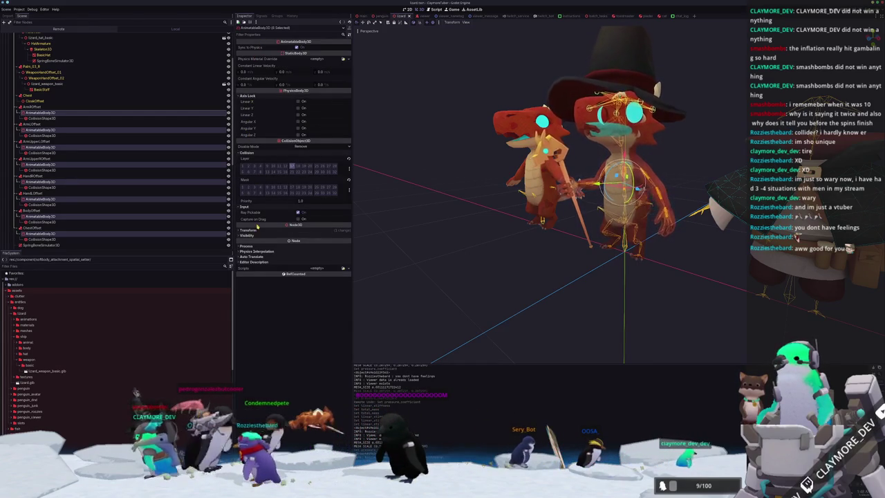
{"action": "left_click", "coordinate": [19, 9]}
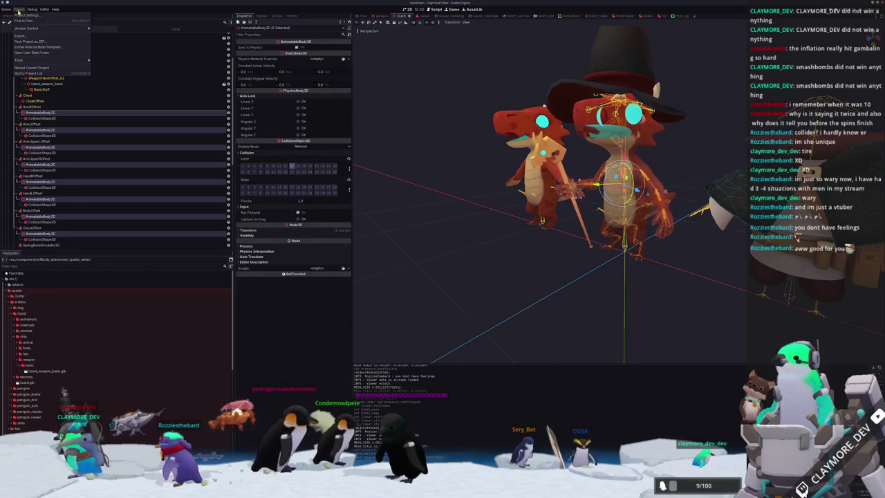
{"action": "left_click", "coordinate": [35, 21]}
Go to Physics > 3D, then Common, then the Jolt Physics 3D settings
{"action": "scroll", "coordinate": [398, 195], "scroll_direction": "down", "scroll_amount": 1}
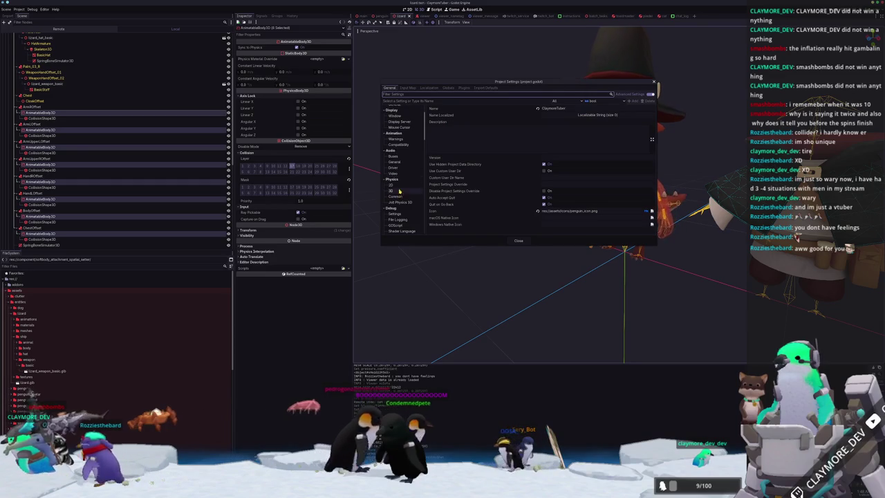
{"action": "left_click", "coordinate": [399, 191]}
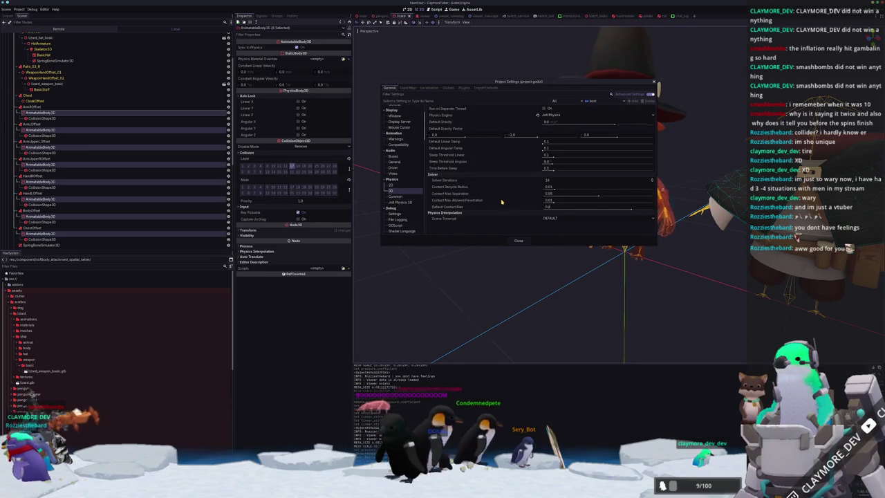
{"action": "mouse_move", "coordinate": [472, 224]}
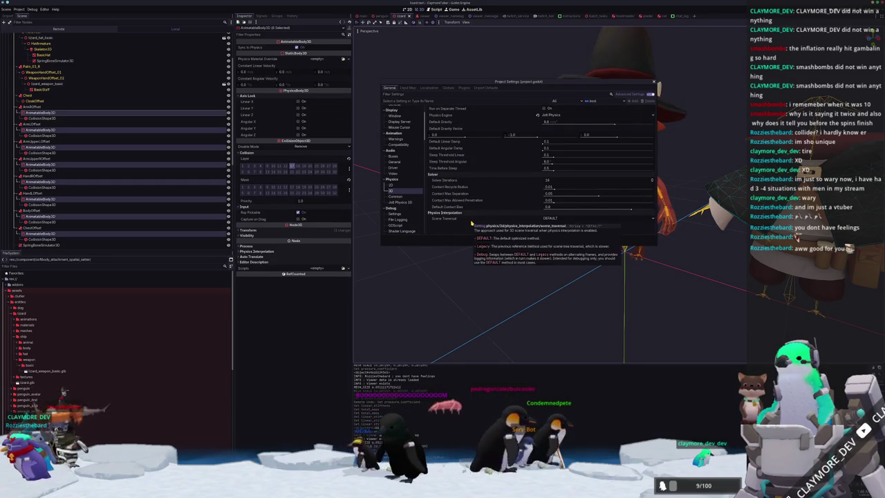
{"action": "left_click", "coordinate": [395, 197]}
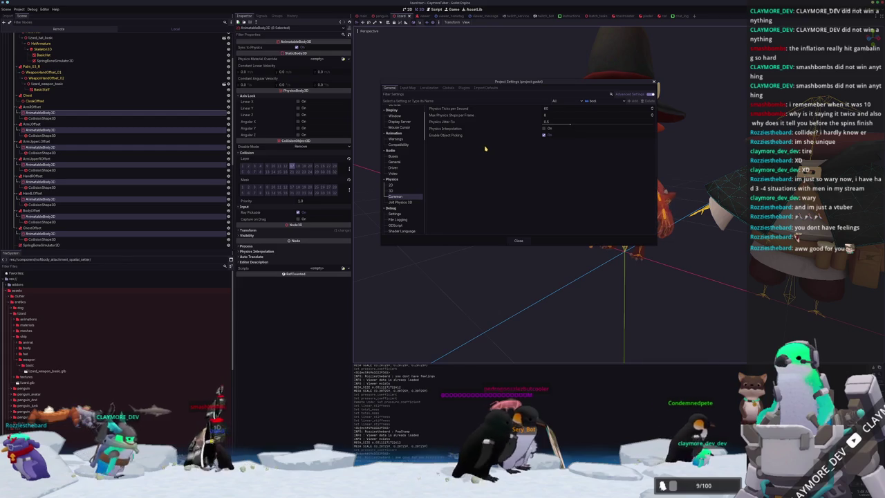
{"action": "left_click", "coordinate": [404, 202]}
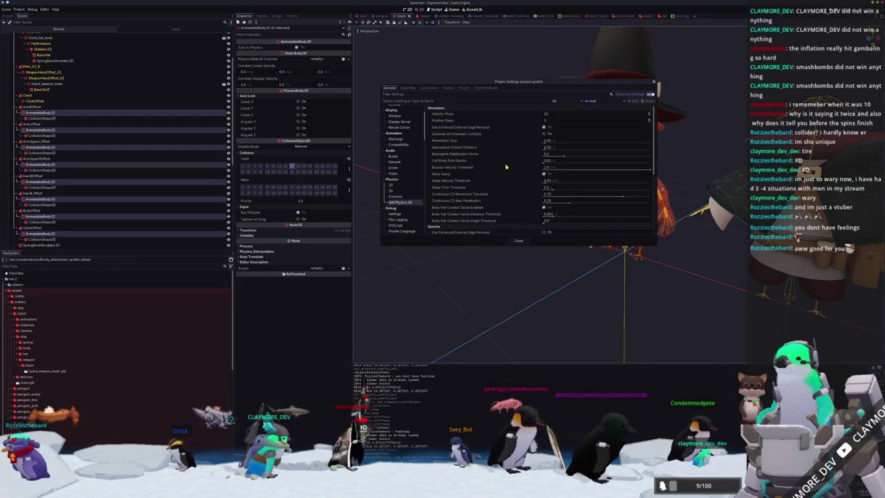
{"action": "mouse_move", "coordinate": [451, 164]}
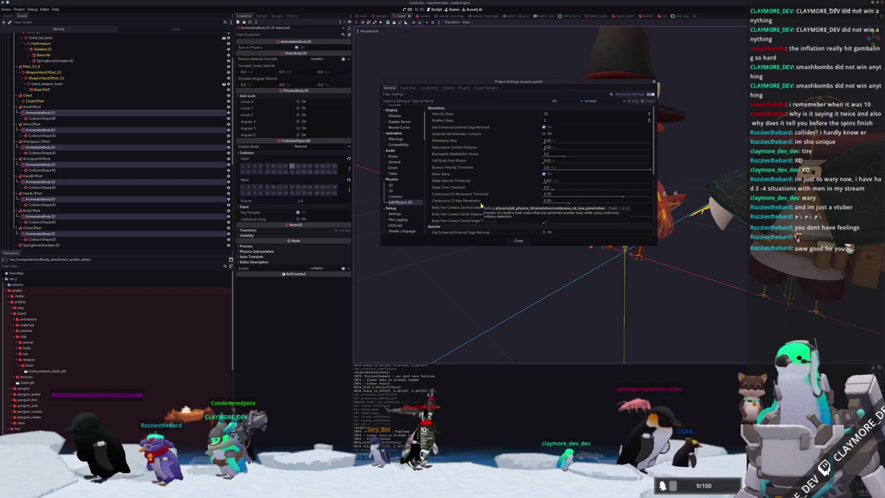
Scroll through the Jolt Physics 3D settings and select Use Enhanced Internal Edge Removal
{"action": "scroll", "coordinate": [488, 196], "scroll_direction": "down", "scroll_amount": 5}
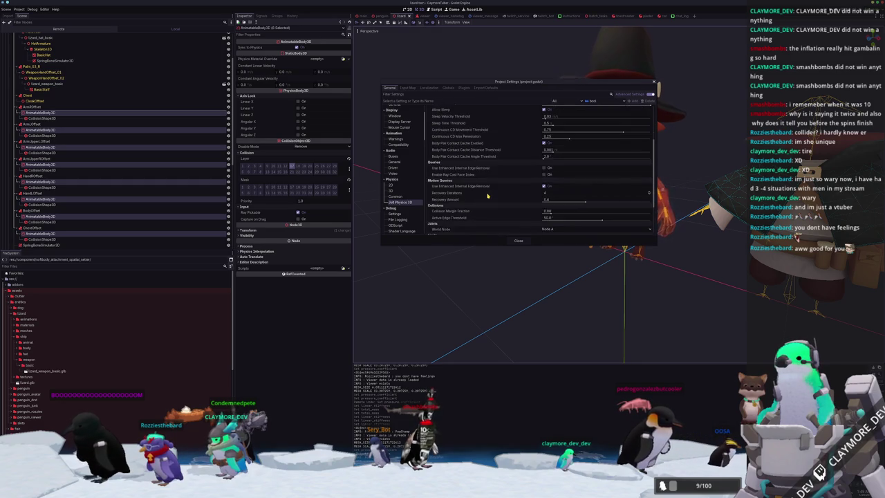
{"action": "scroll", "coordinate": [488, 197], "scroll_direction": "down", "scroll_amount": 3}
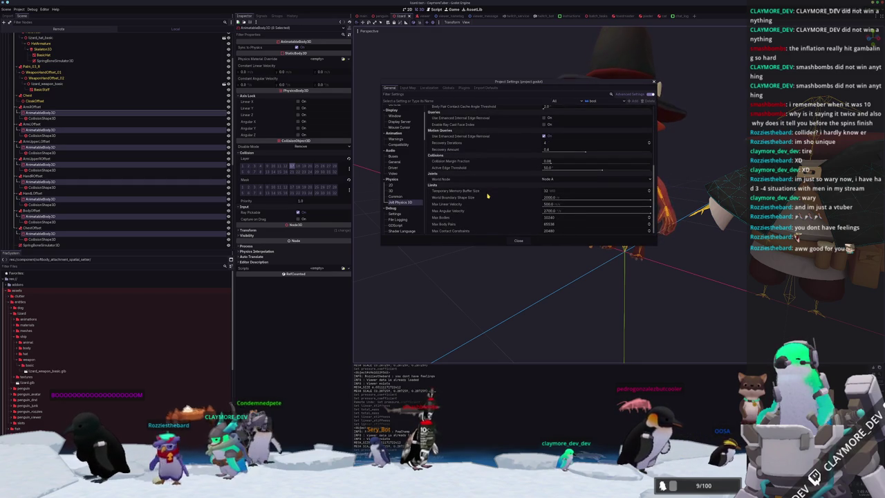
{"action": "scroll", "coordinate": [478, 218], "scroll_direction": "up", "scroll_amount": 1}
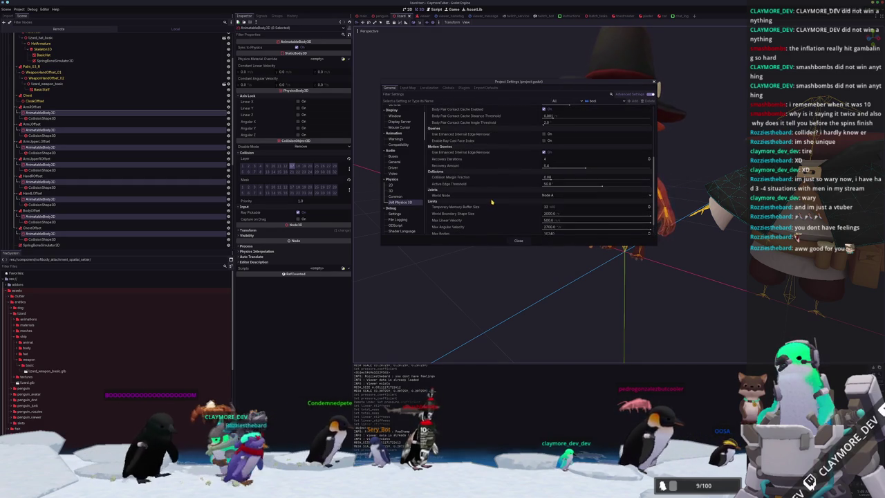
{"action": "scroll", "coordinate": [492, 202], "scroll_direction": "up", "scroll_amount": 6}
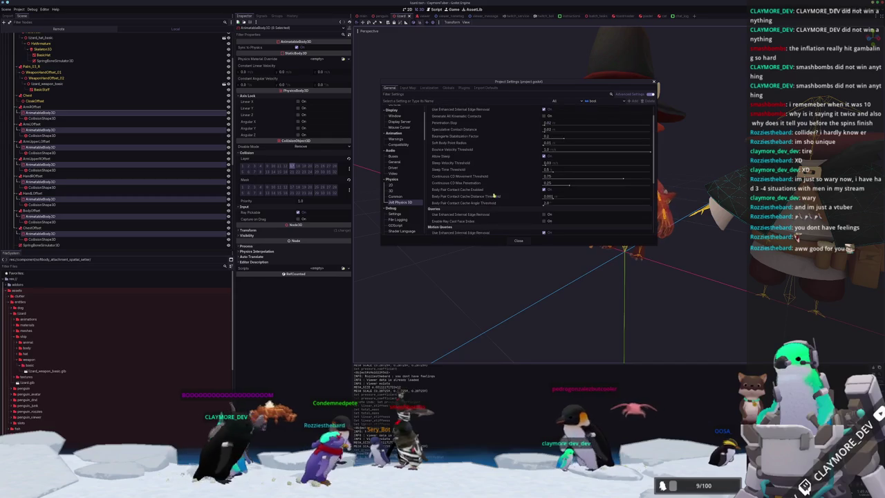
{"action": "scroll", "coordinate": [494, 174], "scroll_direction": "down", "scroll_amount": 3}
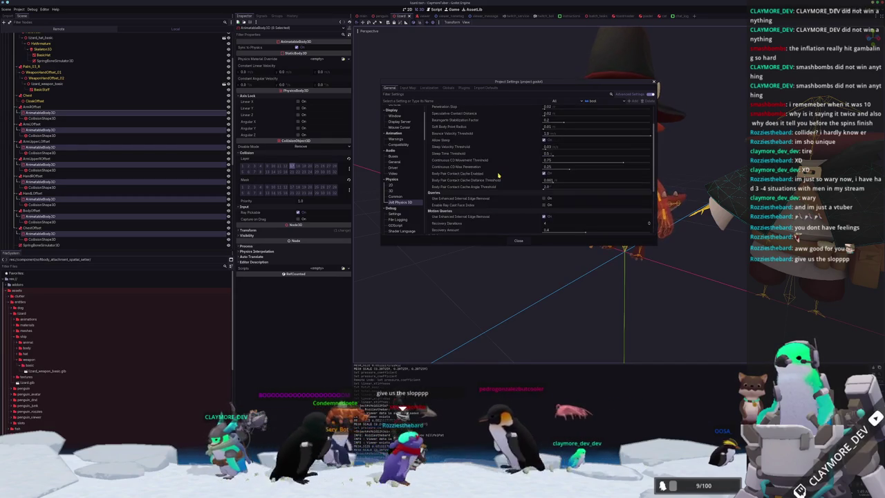
{"action": "scroll", "coordinate": [498, 177], "scroll_direction": "down", "scroll_amount": 1}
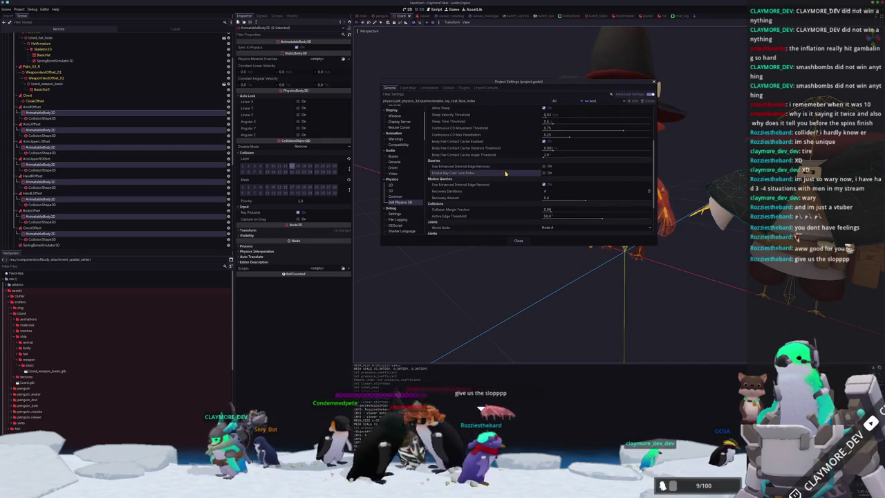
{"action": "left_click", "coordinate": [514, 167]}
{"action": "mouse_move", "coordinate": [486, 168]}
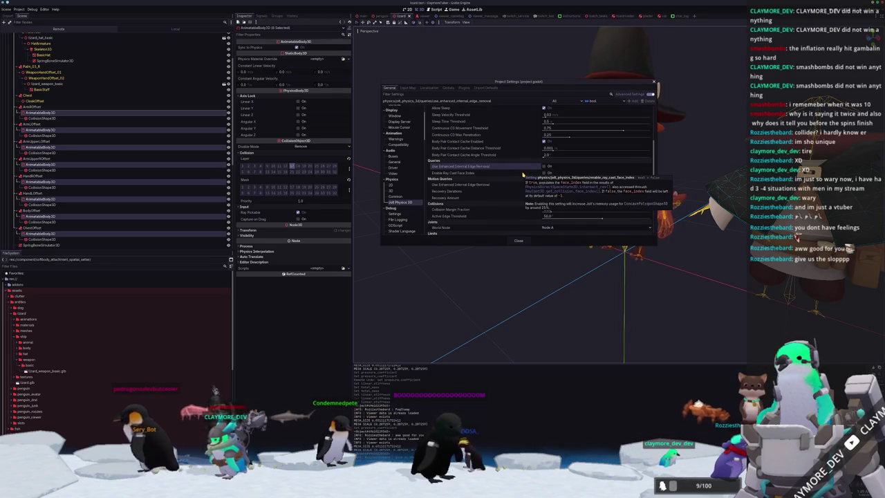
Select Enable Ray Cast Face Index, review the remaining Jolt options, and close Project Settings
{"action": "left_click", "coordinate": [523, 175]}
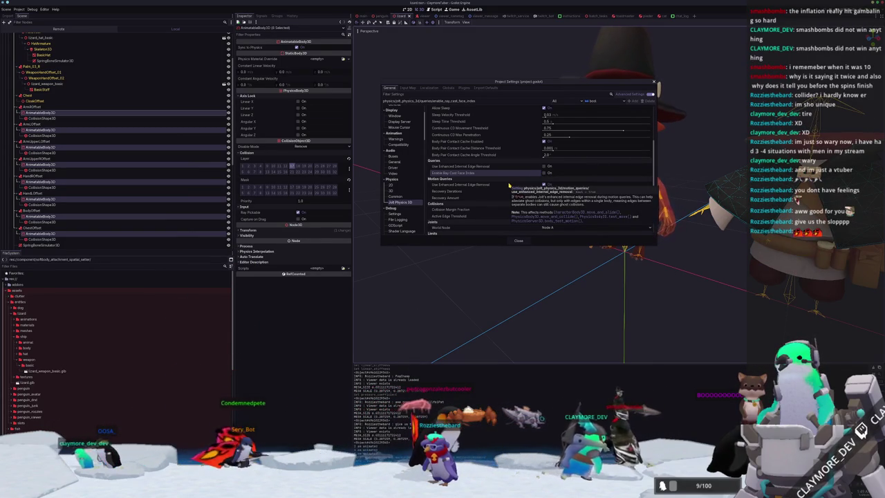
{"action": "scroll", "coordinate": [509, 185], "scroll_direction": "down", "scroll_amount": 1}
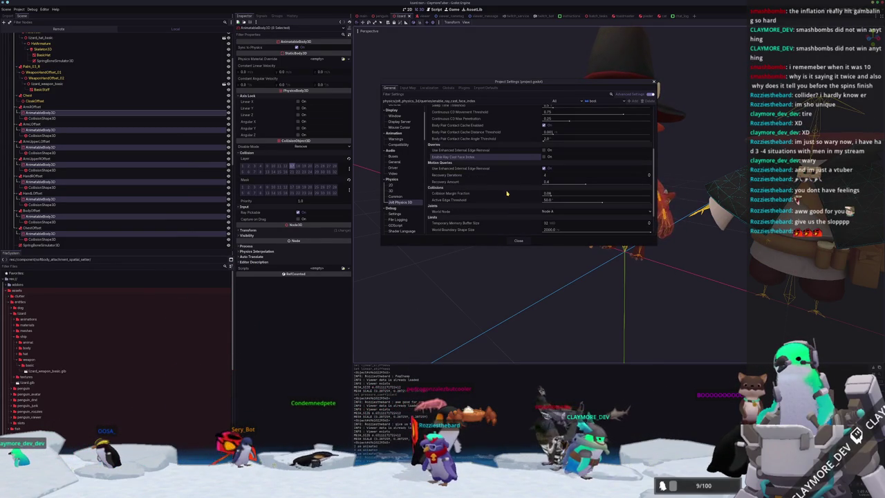
{"action": "scroll", "coordinate": [508, 194], "scroll_direction": "down", "scroll_amount": 2}
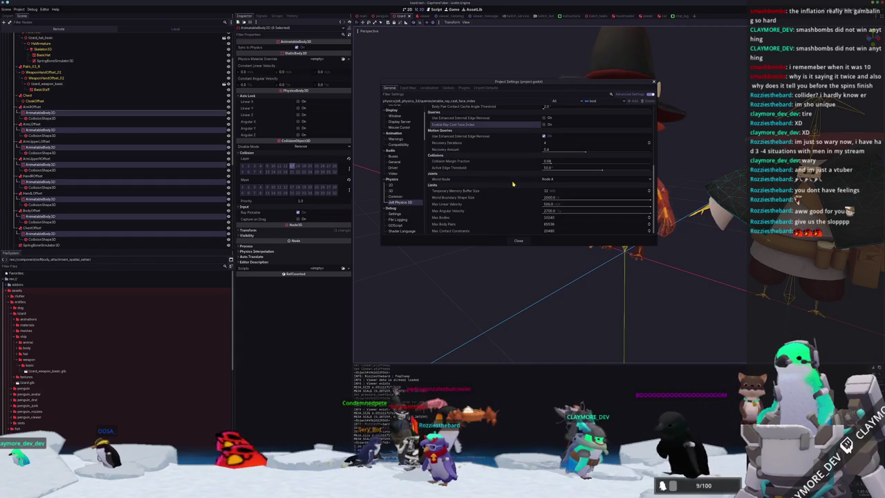
{"action": "mouse_move", "coordinate": [513, 203]}
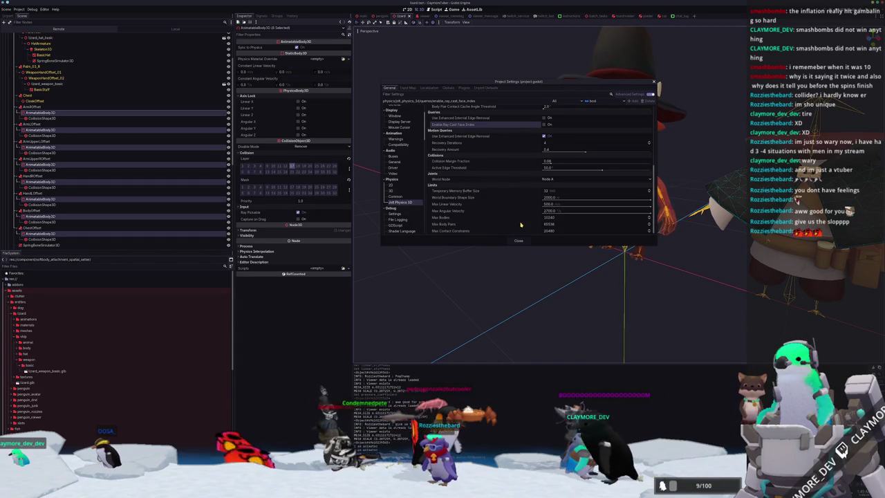
{"action": "scroll", "coordinate": [515, 233], "scroll_direction": "up", "scroll_amount": 5}
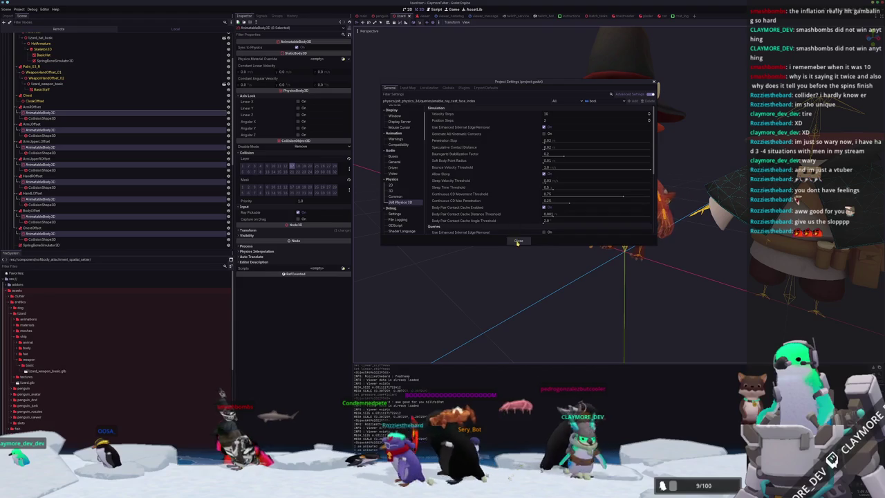
{"action": "left_click", "coordinate": [518, 242]}
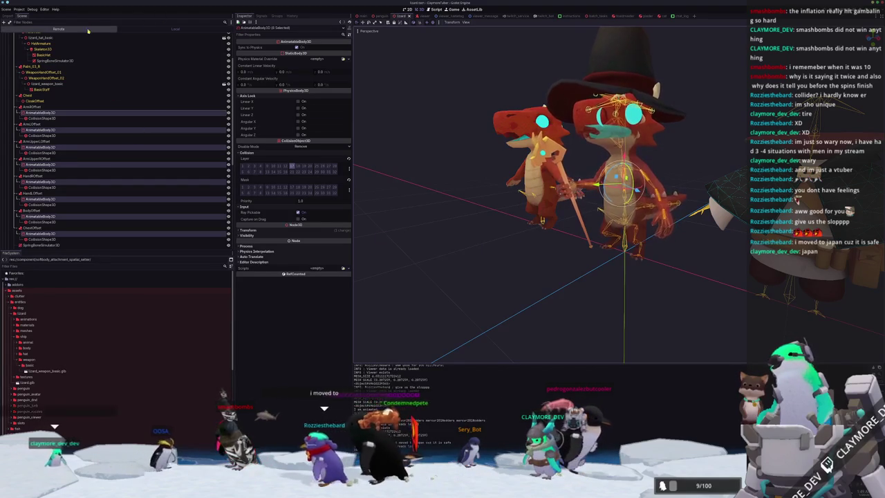
Switch the Scene dock to Local, inspect SoftBody3D, then select the lizard's Body mesh in the viewport
{"action": "left_click", "coordinate": [175, 29]}
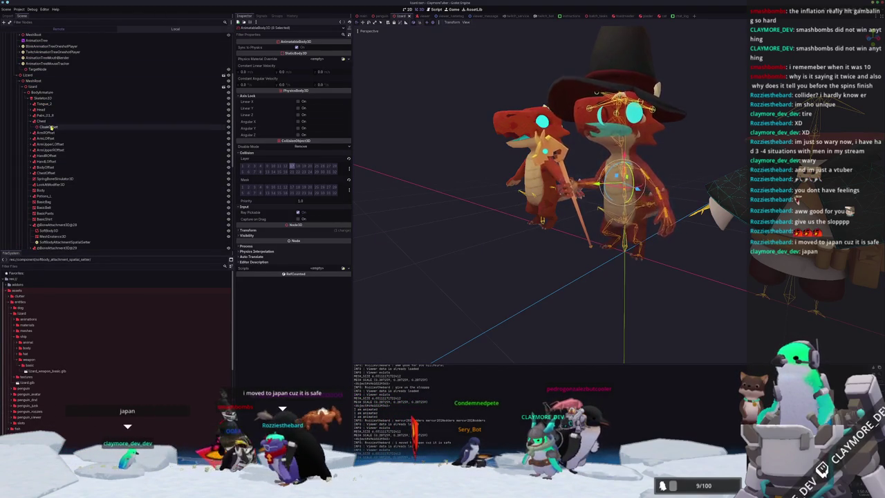
{"action": "left_click", "coordinate": [49, 230]}
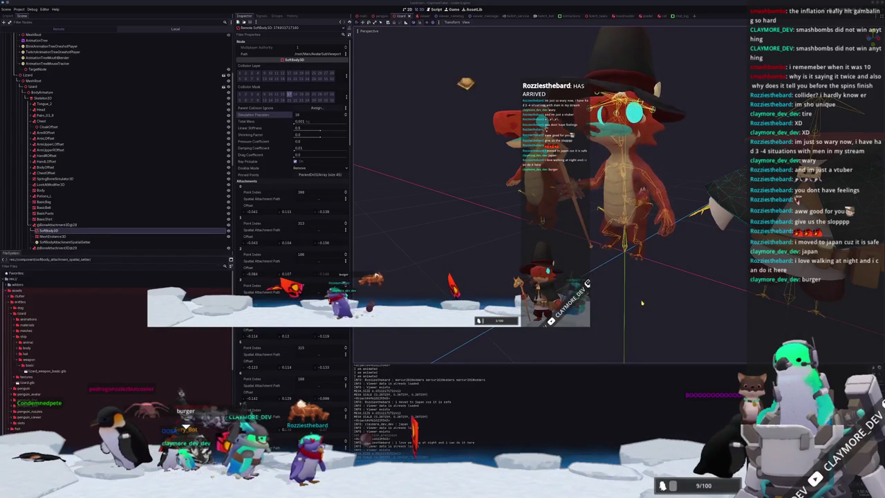
{"action": "scroll", "coordinate": [641, 294], "scroll_direction": "up", "scroll_amount": 3}
{"action": "left_click", "coordinate": [615, 180]}
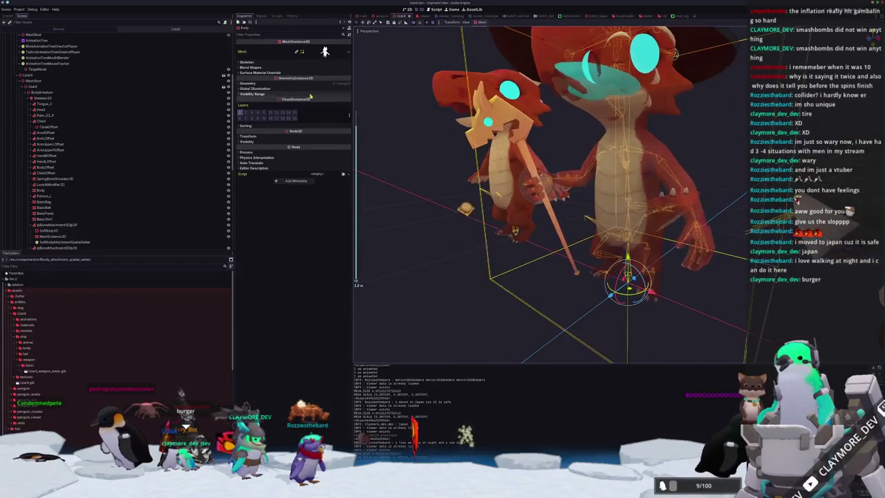
{"action": "scroll", "coordinate": [193, 49], "scroll_direction": "down", "scroll_amount": 5}
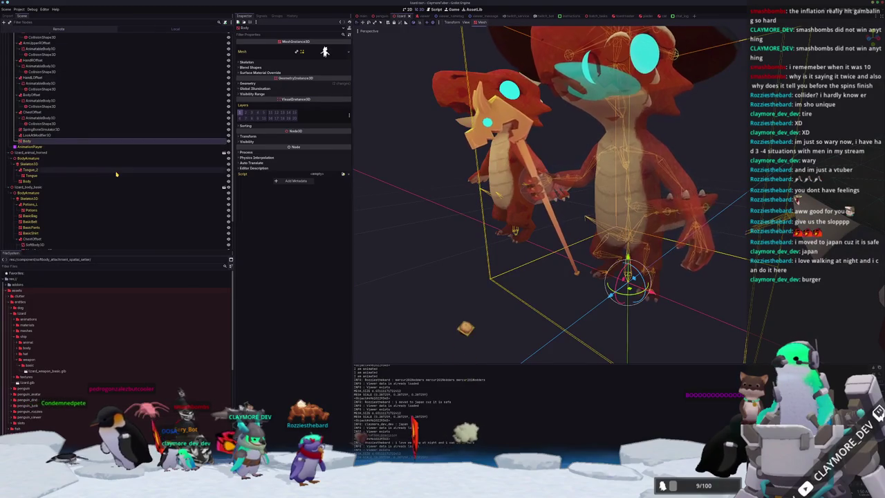
{"action": "scroll", "coordinate": [72, 141], "scroll_direction": "up", "scroll_amount": 2}
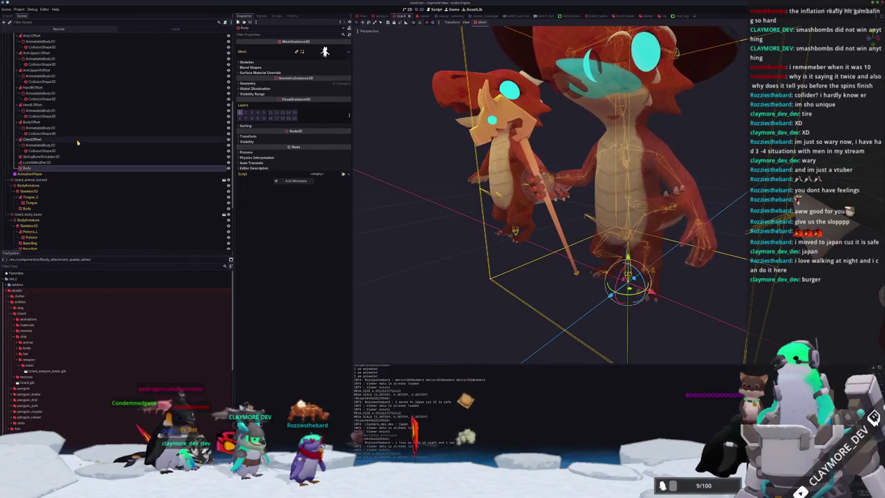
{"action": "scroll", "coordinate": [77, 145], "scroll_direction": "up", "scroll_amount": 3}
Select the body CollisionShape3D, shorten the capsule's height and widen its radius
{"action": "left_click", "coordinate": [80, 170]}
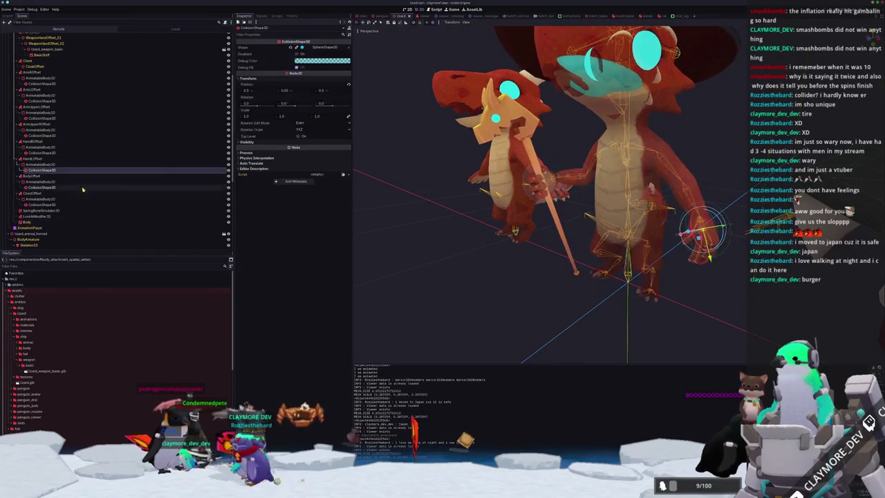
{"action": "scroll", "coordinate": [551, 224], "scroll_direction": "up", "scroll_amount": 3}
{"action": "left_click", "coordinate": [551, 224]}
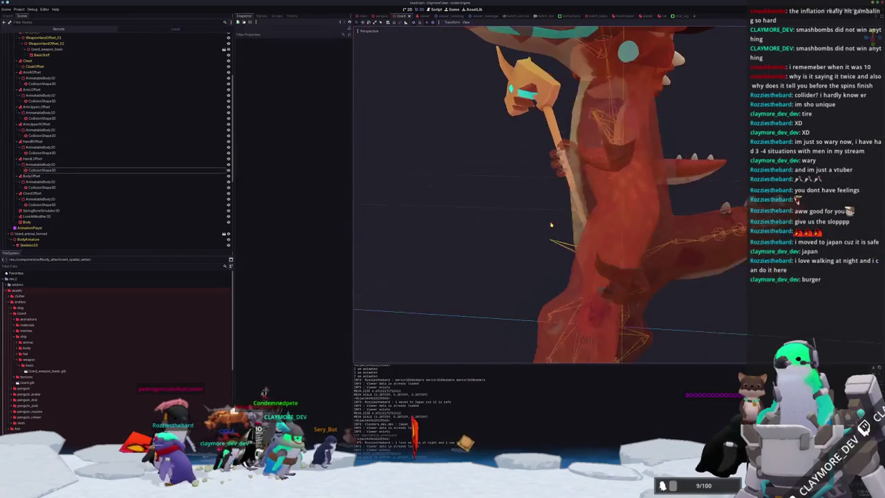
{"action": "left_click", "coordinate": [551, 225]}
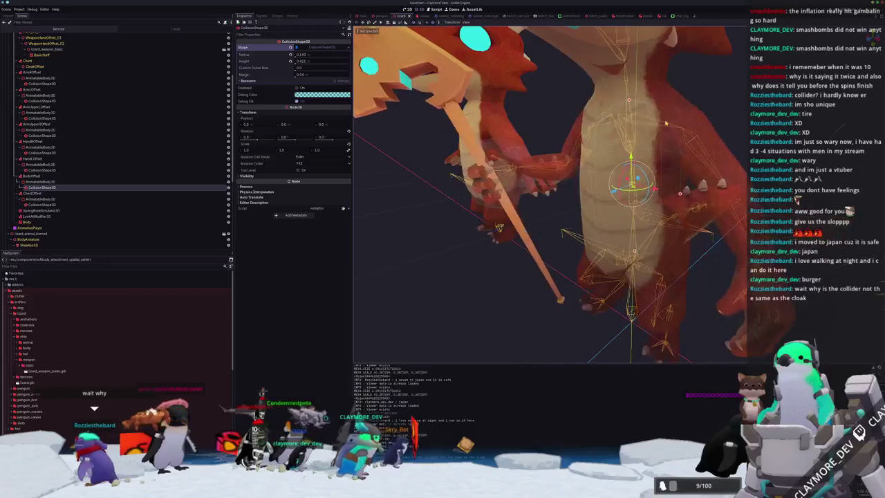
{"action": "left_click_drag", "start_coordinate": [665, 123], "coordinate": [624, 148]}
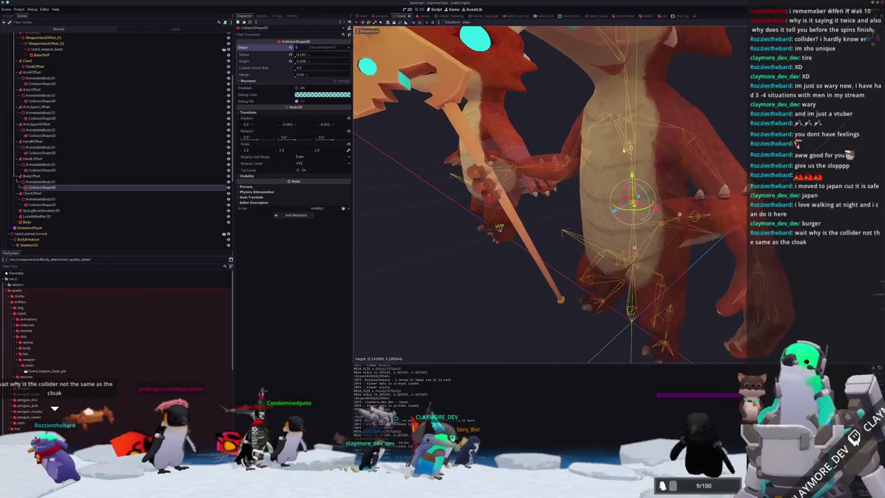
{"action": "left_click_drag", "start_coordinate": [679, 214], "coordinate": [704, 213]}
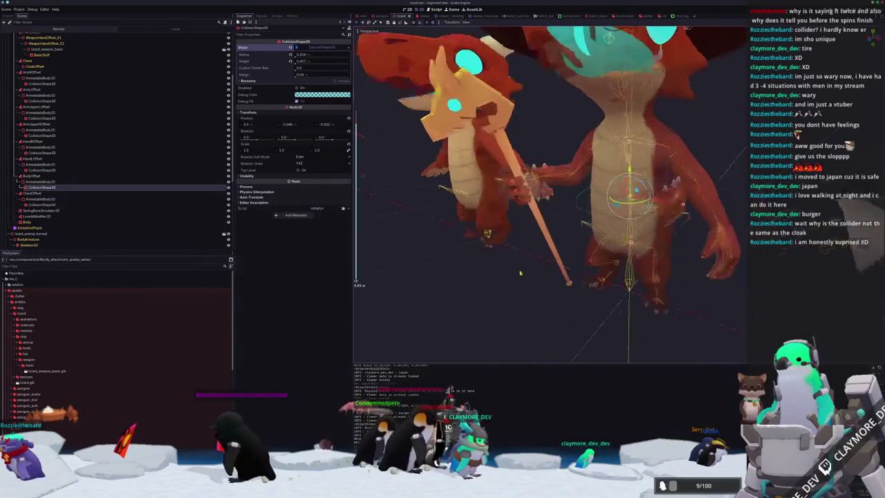
Check the capsule from several angles and grow it to about 0.21 radius and 0.42 height
{"action": "scroll", "coordinate": [520, 273], "scroll_direction": "up", "scroll_amount": 5}
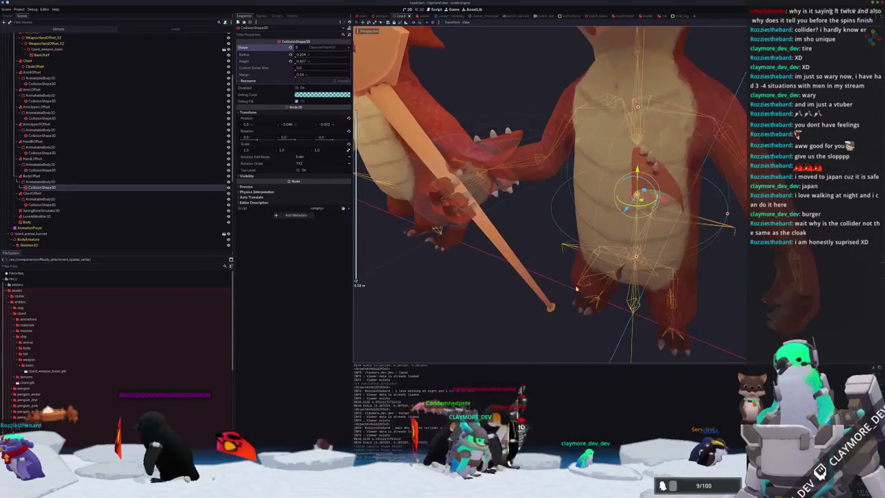
{"action": "mouse_move", "coordinate": [577, 289]}
{"action": "left_mouse_down"}
{"action": "mouse_move", "coordinate": [546, 291]}
{"action": "mouse_move", "coordinate": [593, 261]}
{"action": "left_mouse_up"}
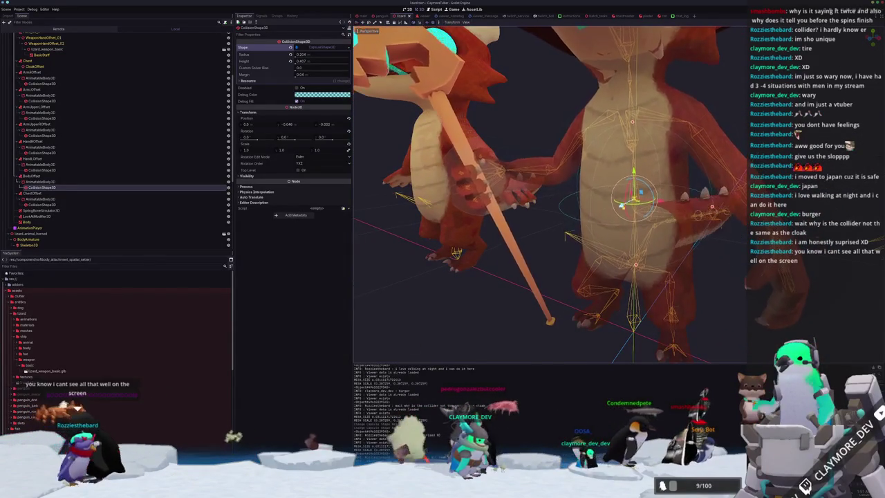
{"action": "scroll", "coordinate": [621, 205], "scroll_direction": "down", "scroll_amount": 5}
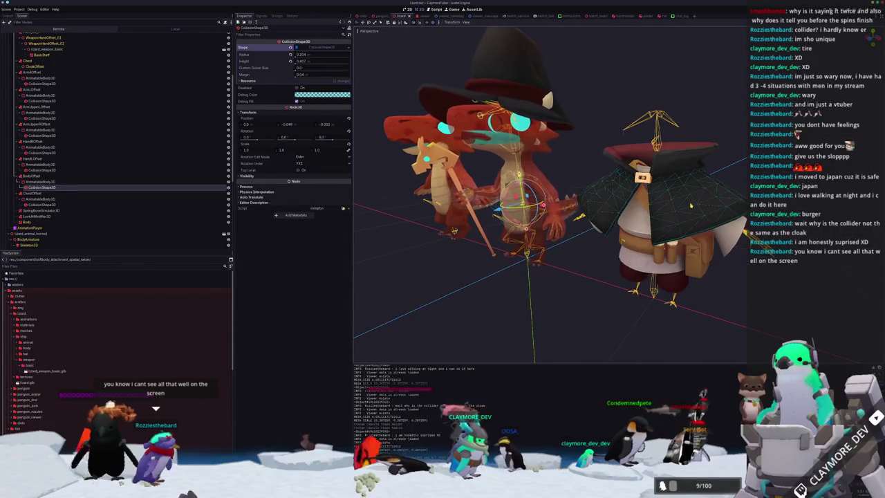
{"action": "left_click_drag", "start_coordinate": [690, 206], "coordinate": [568, 143]}
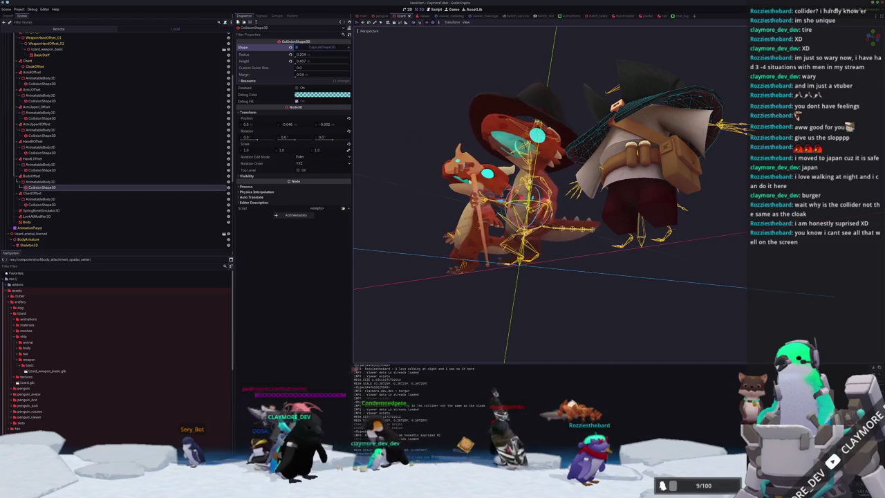
{"action": "scroll", "coordinate": [552, 215], "scroll_direction": "up", "scroll_amount": 5}
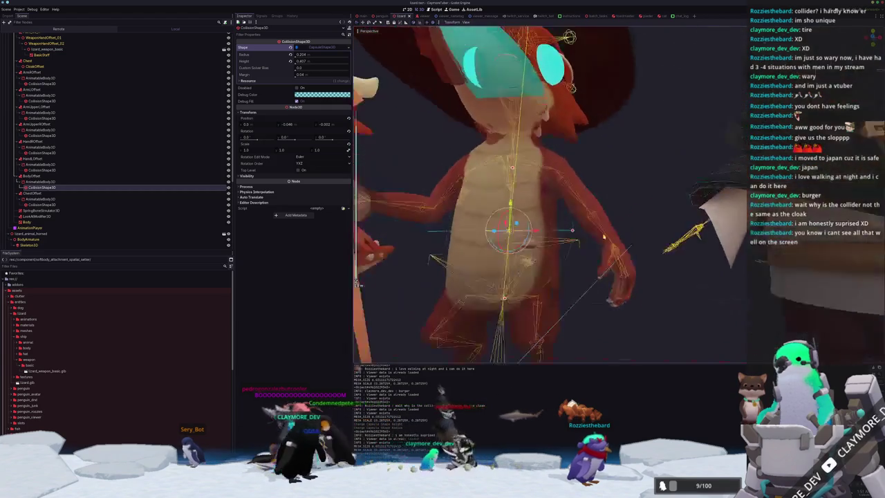
{"action": "scroll", "coordinate": [604, 237], "scroll_direction": "up", "scroll_amount": 3}
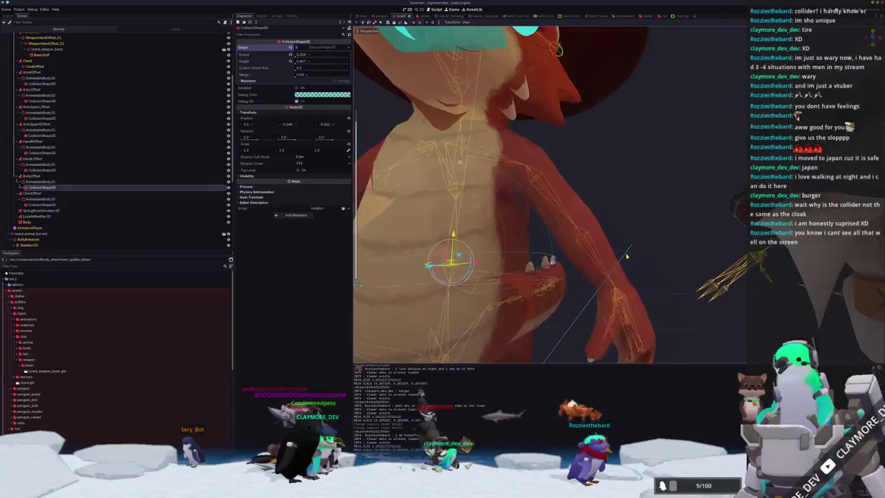
{"action": "scroll", "coordinate": [649, 269], "scroll_direction": "down", "scroll_amount": 3}
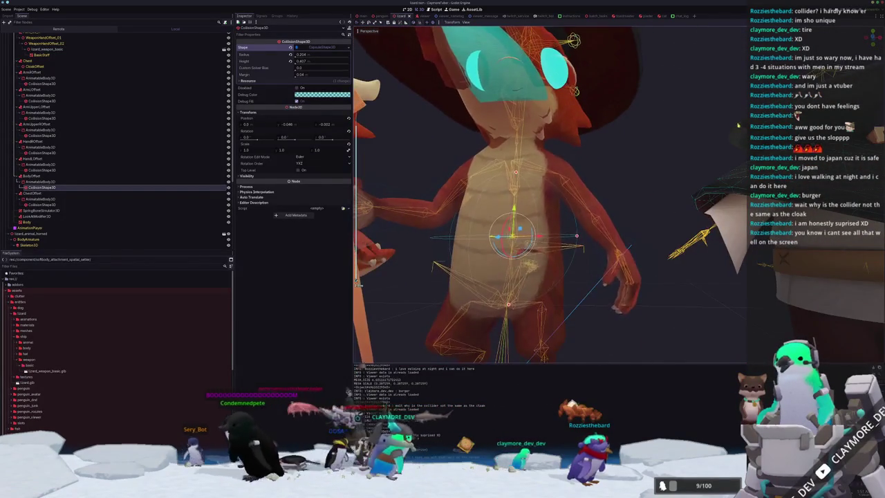
{"action": "scroll", "coordinate": [735, 149], "scroll_direction": "down", "scroll_amount": 2}
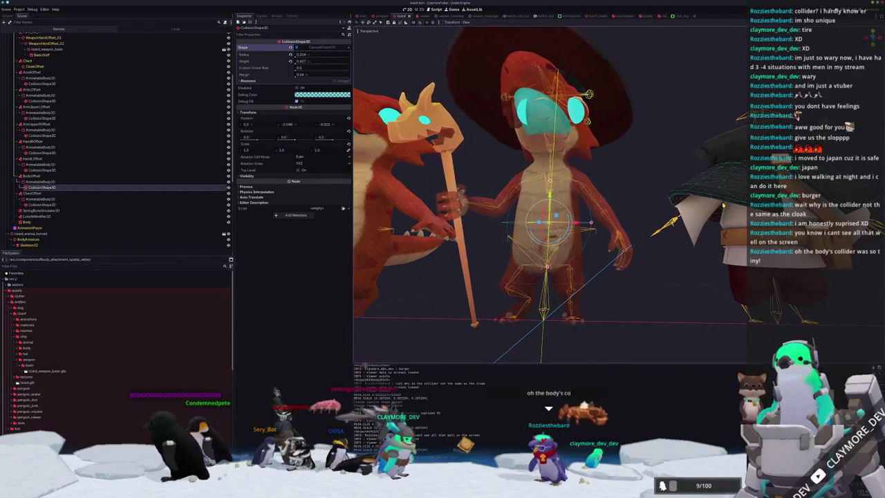
{"action": "scroll", "coordinate": [726, 206], "scroll_direction": "up", "scroll_amount": 4}
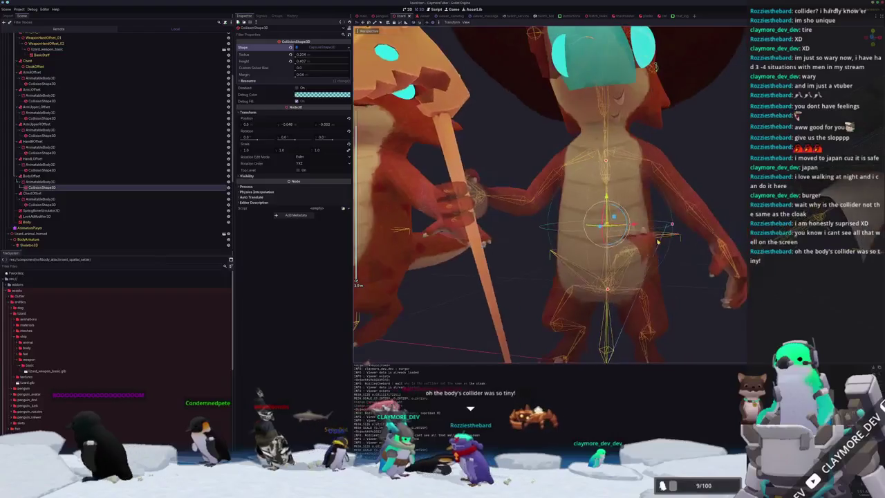
{"action": "left_click_drag", "start_coordinate": [686, 229], "coordinate": [650, 209]}
{"action": "scroll", "coordinate": [649, 208], "scroll_direction": "down", "scroll_amount": 5}
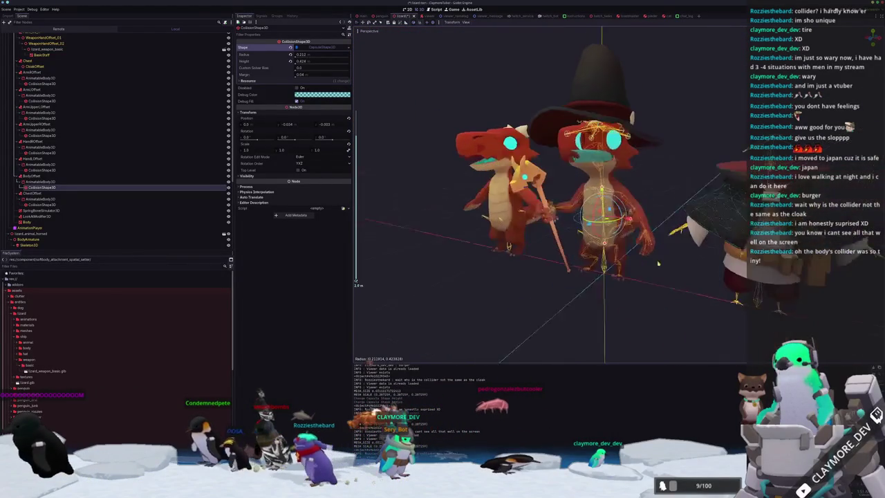
Try moving the BasicShirt mesh onto the middle lizard, undo it, and select that lizard's Body mesh
{"action": "left_click", "coordinate": [719, 222]}
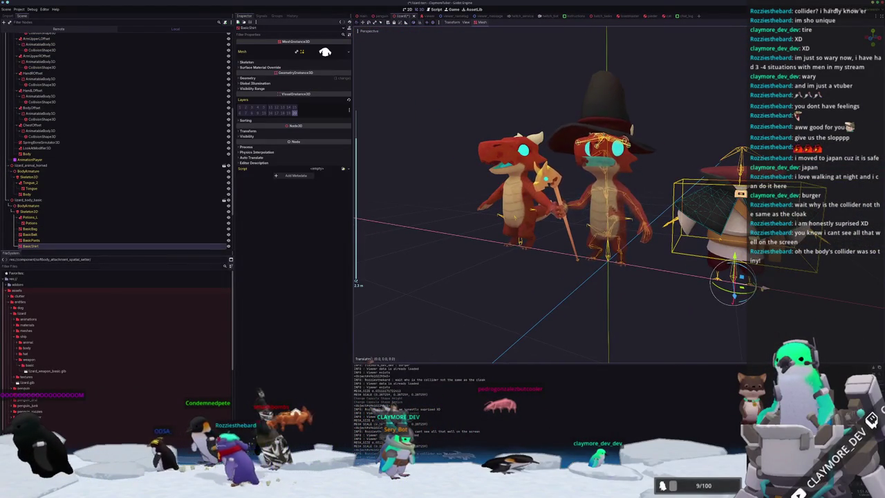
{"action": "left_click_drag", "start_coordinate": [695, 279], "coordinate": [631, 266]}
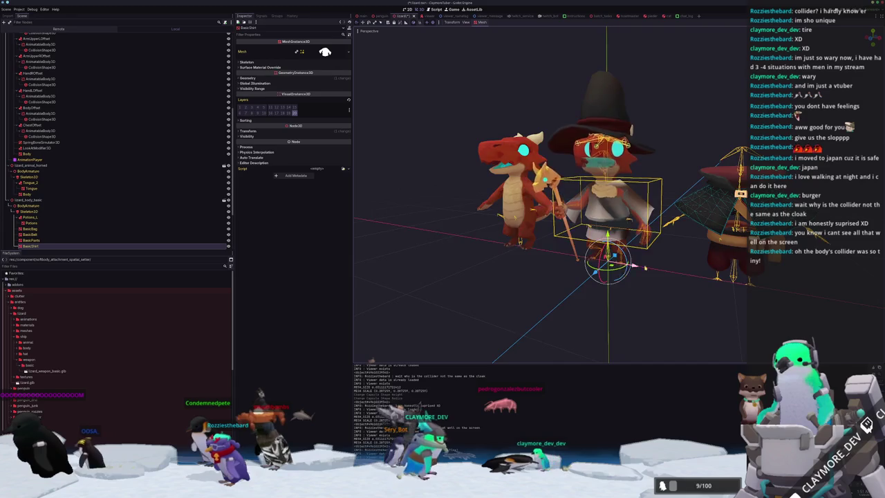
{"action": "scroll", "coordinate": [645, 267], "scroll_direction": "up", "scroll_amount": 5}
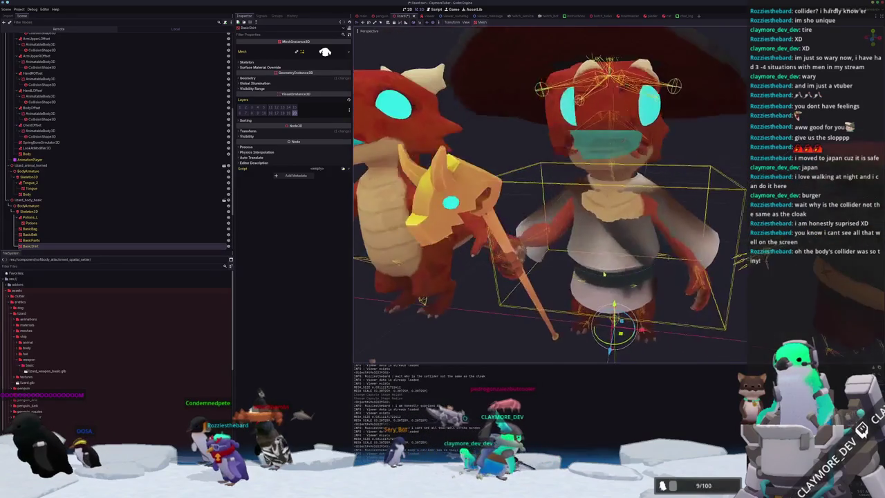
{"action": "scroll", "coordinate": [622, 269], "scroll_direction": "up", "scroll_amount": 2}
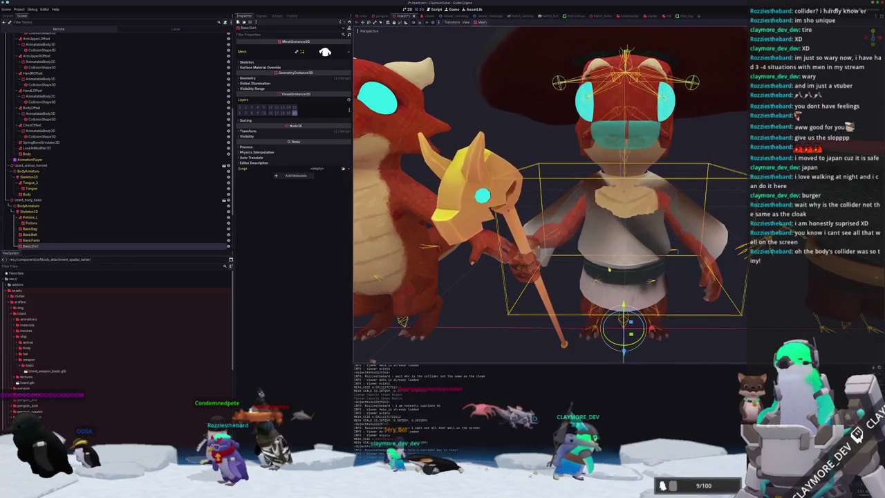
{"action": "key", "text": "ctrl+z"}
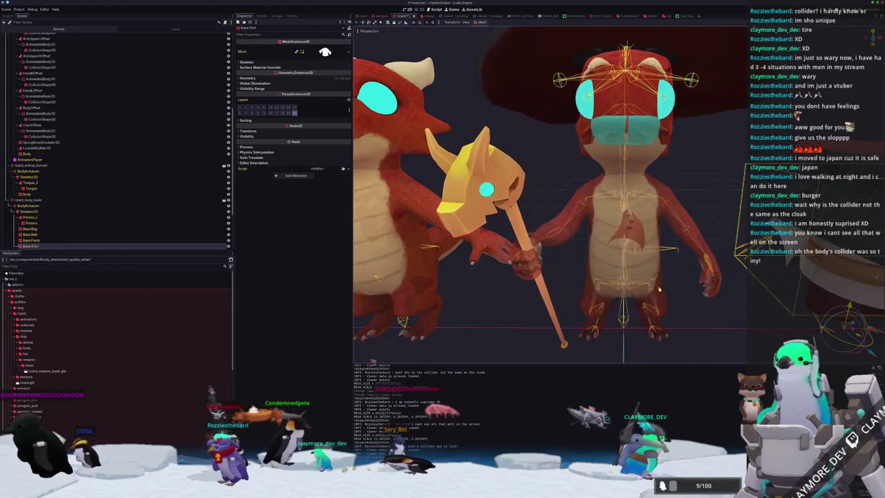
{"action": "scroll", "coordinate": [659, 289], "scroll_direction": "down", "scroll_amount": 5}
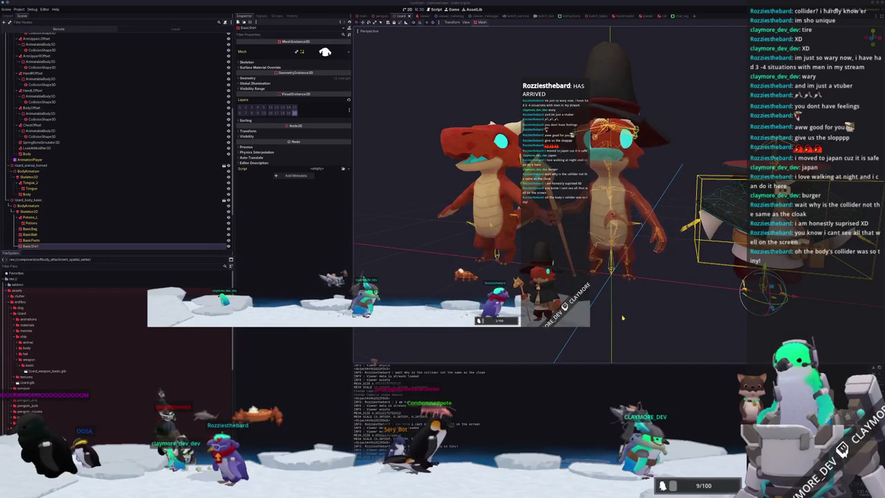
{"action": "left_click", "coordinate": [609, 228]}
{"action": "scroll", "coordinate": [608, 229], "scroll_direction": "up", "scroll_amount": 3}
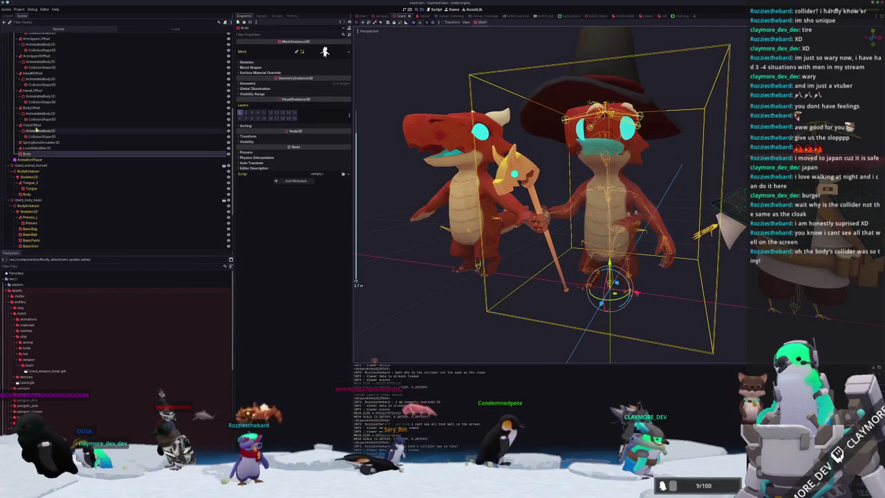
{"action": "scroll", "coordinate": [38, 128], "scroll_direction": "up", "scroll_amount": 5}
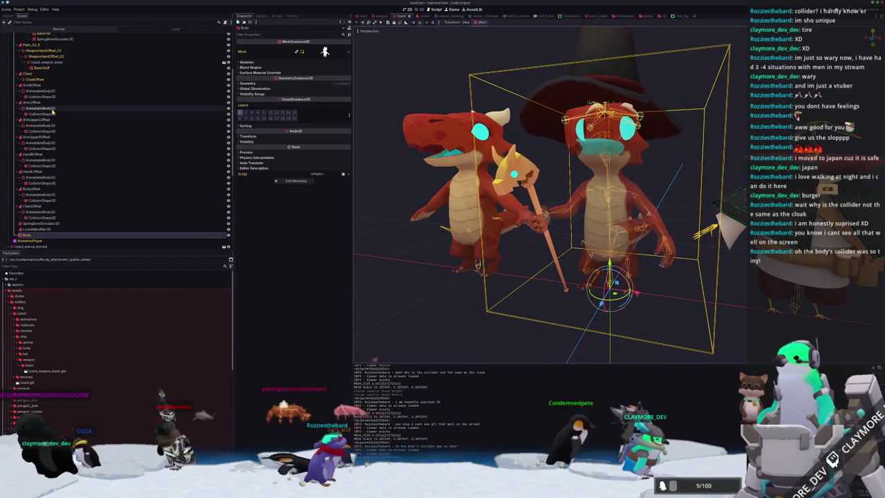
Set both arm capsule colliders to a 0.1 radius, then test them in a project run
{"action": "left_click", "coordinate": [50, 113]}
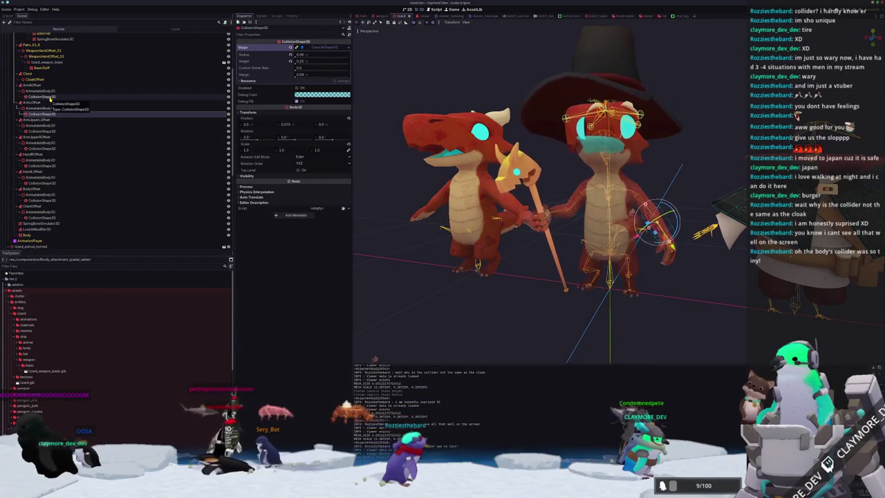
{"action": "left_click", "coordinate": [50, 97], "text": "ctrl"}
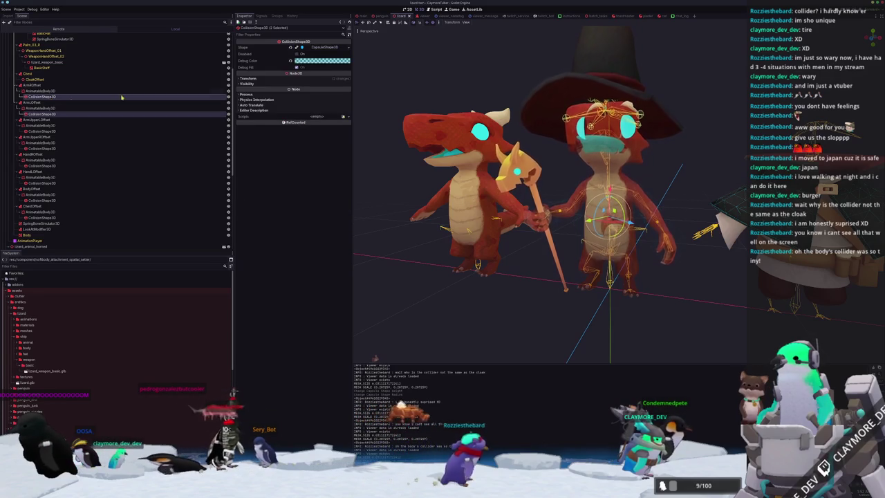
{"action": "left_click", "coordinate": [329, 47]}
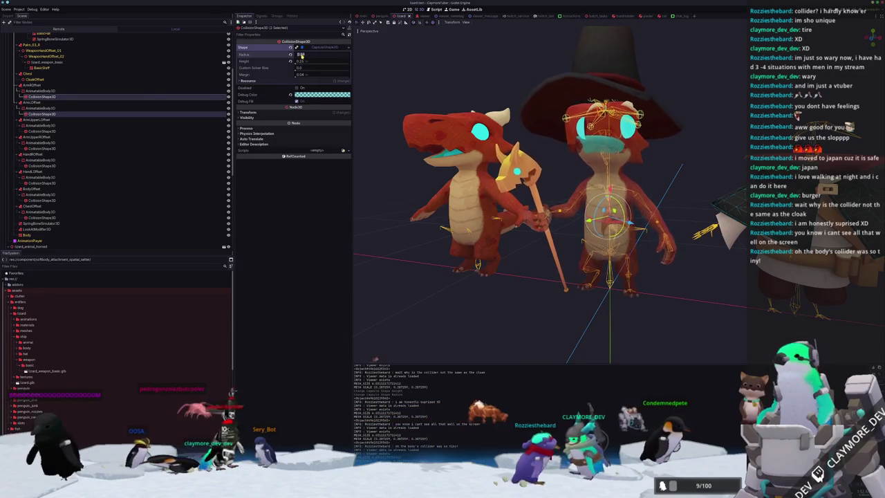
{"action": "type", "text": "1"}
{"action": "key", "text": "Return"}
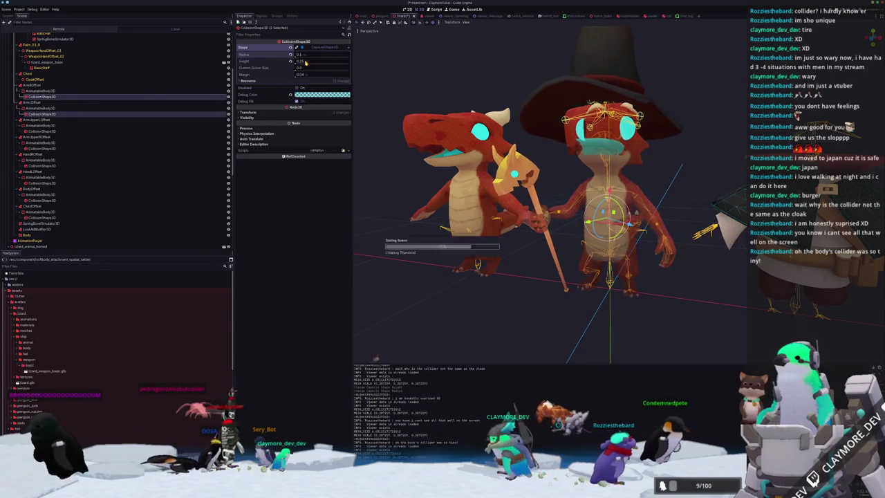
{"action": "key", "text": "alt+Tab"}
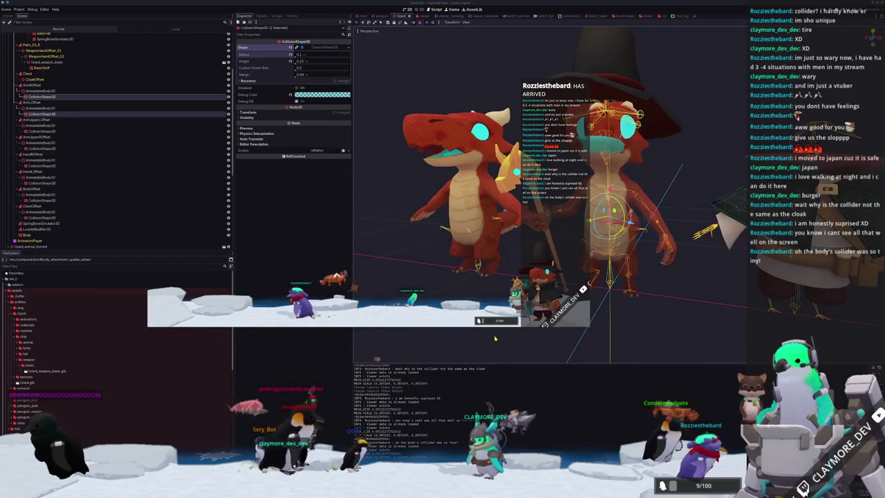
{"action": "left_click", "coordinate": [499, 335]}
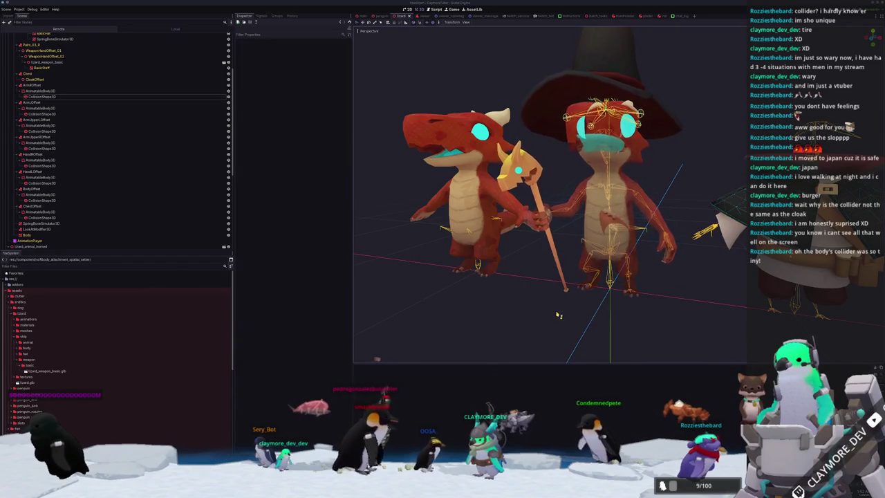
{"action": "key", "text": "F5"}
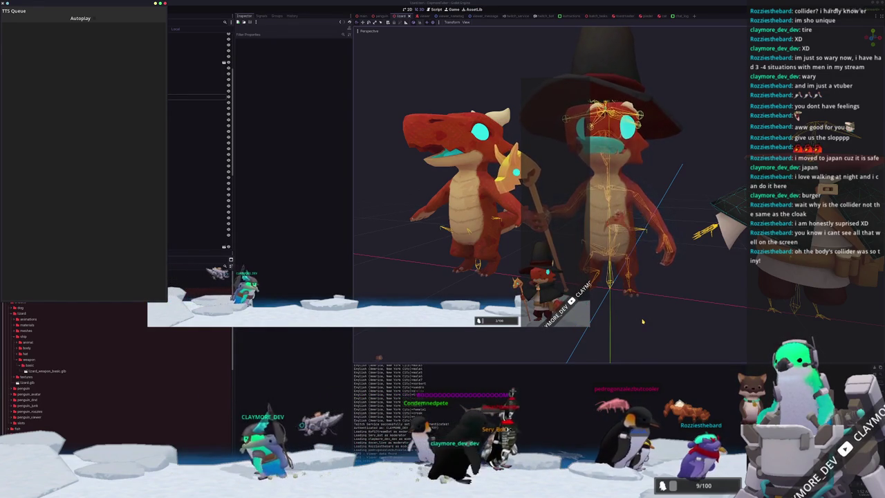
{"action": "left_click", "coordinate": [654, 318]}
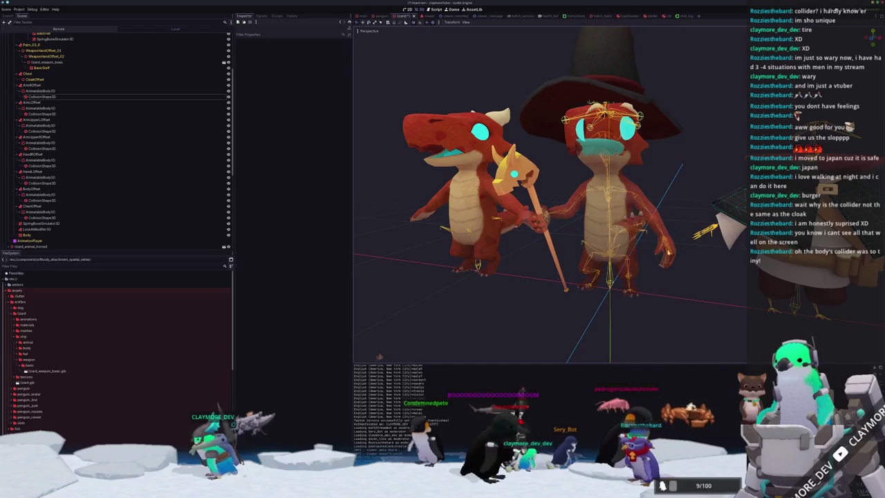
Reselect an arm collision shape, edit its capsule radius, and return to the Godot editor
{"action": "left_click", "coordinate": [46, 97]}
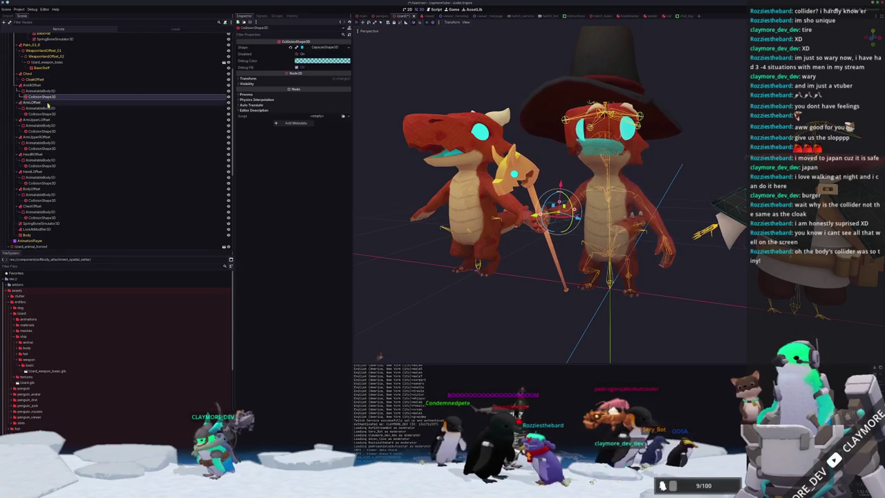
{"action": "left_click", "coordinate": [316, 49]}
{"action": "left_click", "coordinate": [318, 56]}
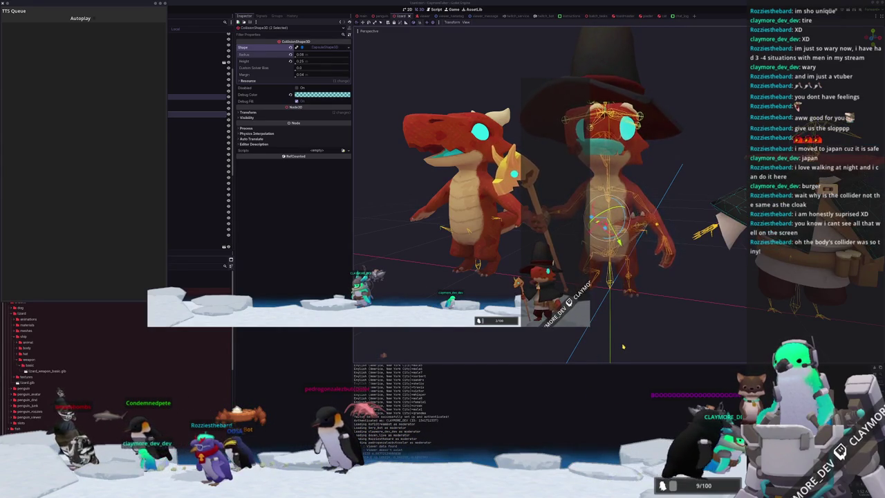
{"action": "left_click", "coordinate": [510, 321]}
{"action": "scroll", "coordinate": [48, 95], "scroll_direction": "up", "scroll_amount": 2}
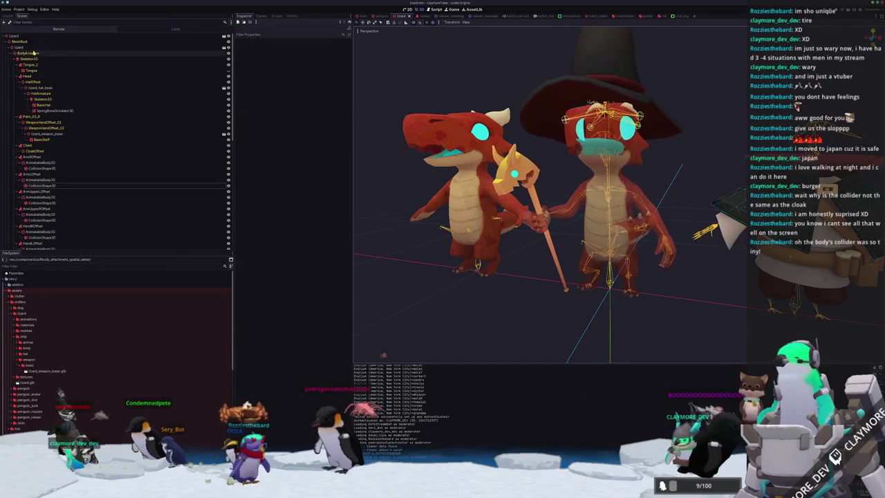
{"action": "scroll", "coordinate": [48, 94], "scroll_direction": "down", "scroll_amount": 5}
Open the AnimationTree blend graph and shift TailBlend and IdleTailCycle to make room
{"action": "left_click", "coordinate": [28, 91]}
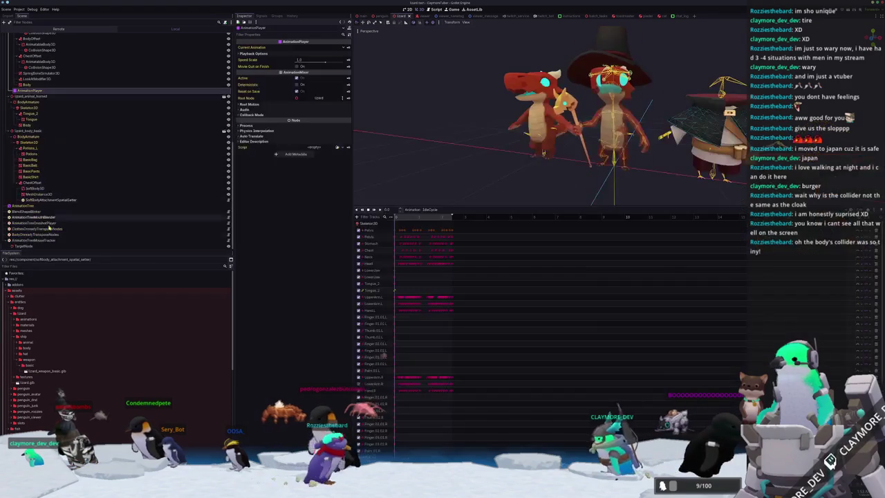
{"action": "left_click", "coordinate": [20, 206]}
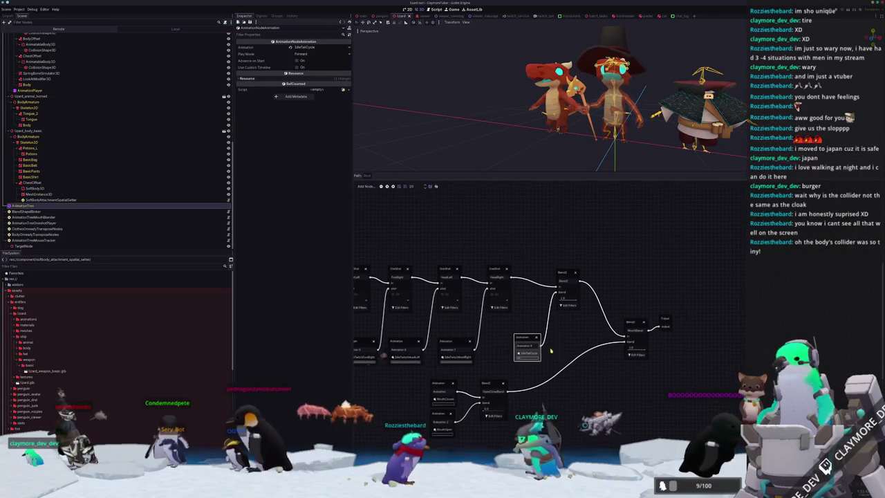
{"action": "left_click_drag", "start_coordinate": [571, 290], "coordinate": [609, 285]}
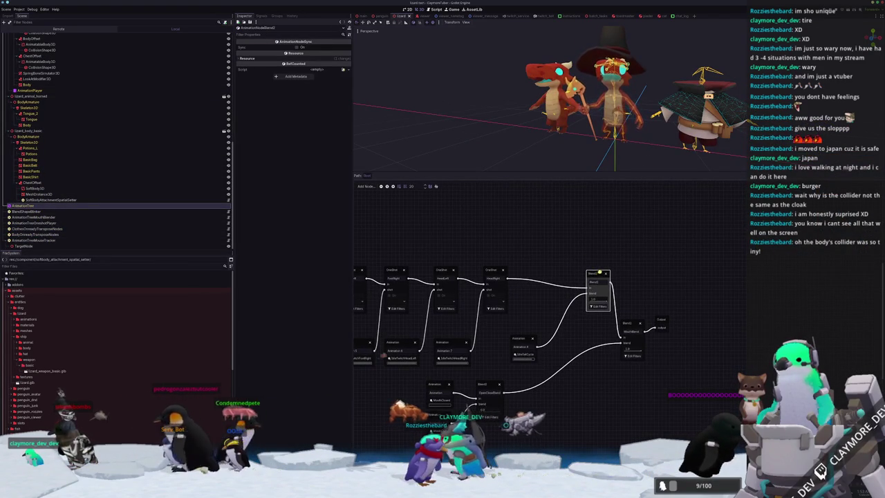
{"action": "mouse_move", "coordinate": [517, 339]}
{"action": "left_mouse_down"}
{"action": "mouse_move", "coordinate": [571, 317]}
{"action": "mouse_move", "coordinate": [562, 242]}
{"action": "mouse_move", "coordinate": [595, 237]}
{"action": "left_mouse_up"}
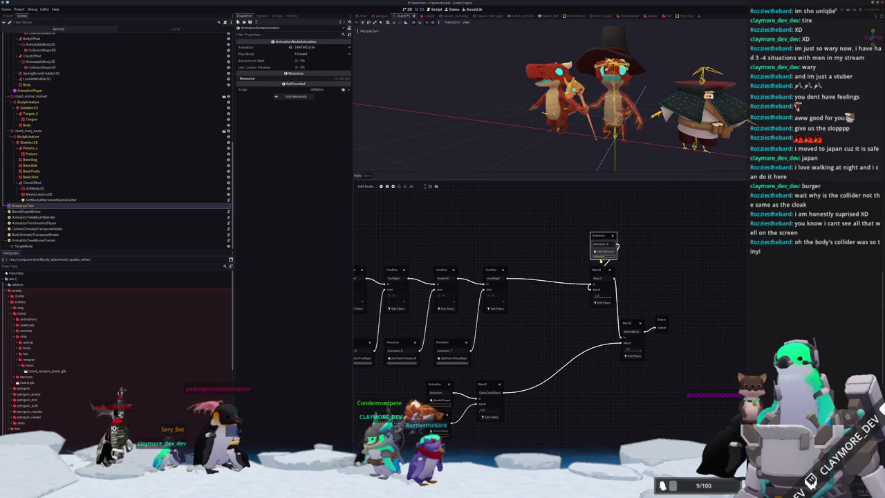
{"action": "left_click", "coordinate": [601, 269]}
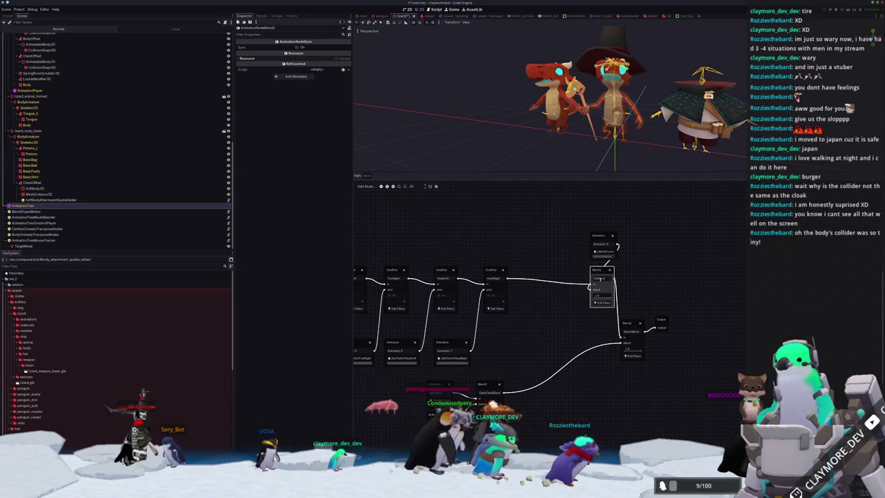
{"action": "scroll", "coordinate": [509, 294], "scroll_direction": "up", "scroll_amount": 2}
Add a Stretch OneShot with IdleTwitchStretch beside it, wired between HeadRight and TailBlend
{"action": "right_click", "coordinate": [548, 303]}
{"action": "left_click", "coordinate": [560, 312]}
{"action": "left_click", "coordinate": [558, 300]}
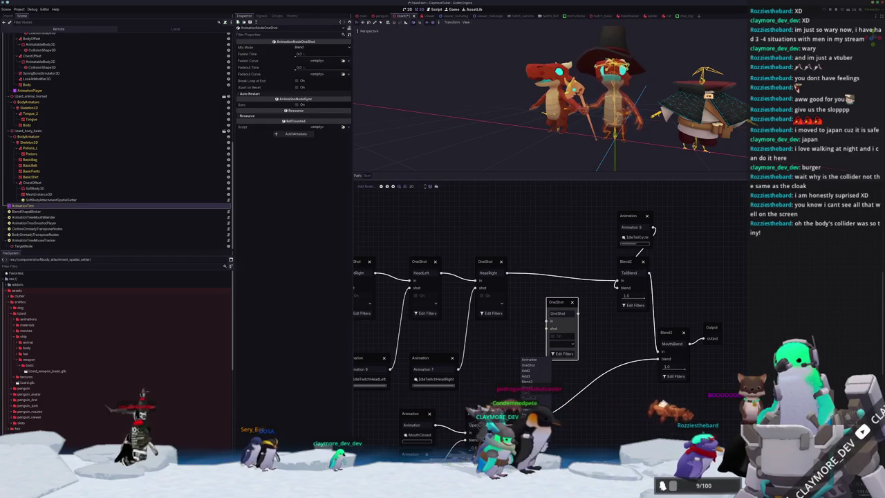
{"action": "left_click_drag", "start_coordinate": [531, 360], "coordinate": [499, 353]}
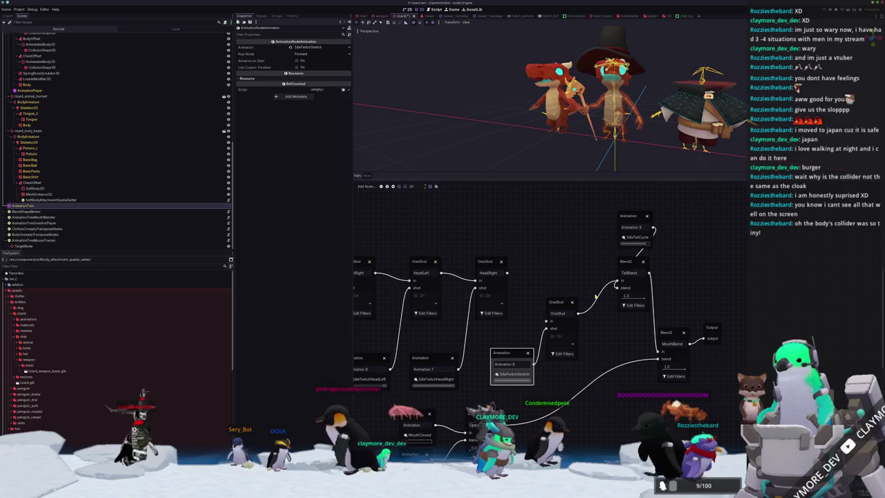
{"action": "mouse_move", "coordinate": [618, 282]}
{"action": "left_mouse_down"}
{"action": "mouse_move", "coordinate": [547, 320]}
{"action": "mouse_move", "coordinate": [563, 256]}
{"action": "left_mouse_up"}
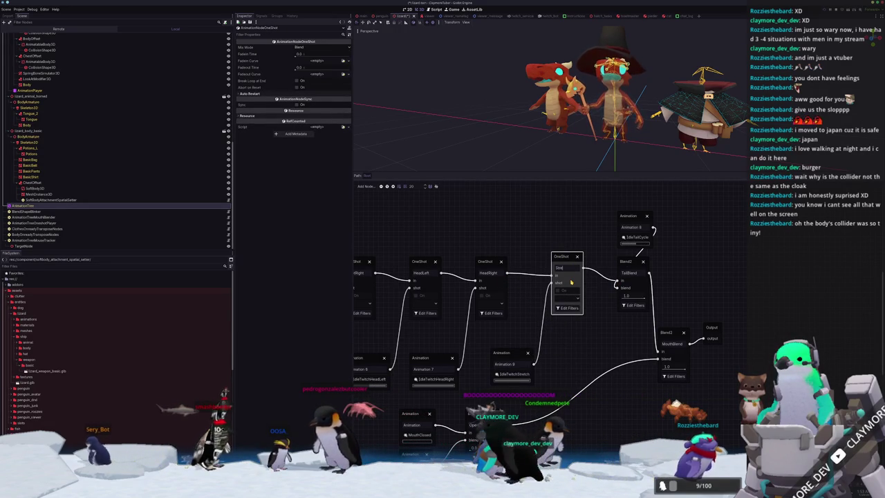
{"action": "left_click_drag", "start_coordinate": [565, 255], "coordinate": [565, 260]}
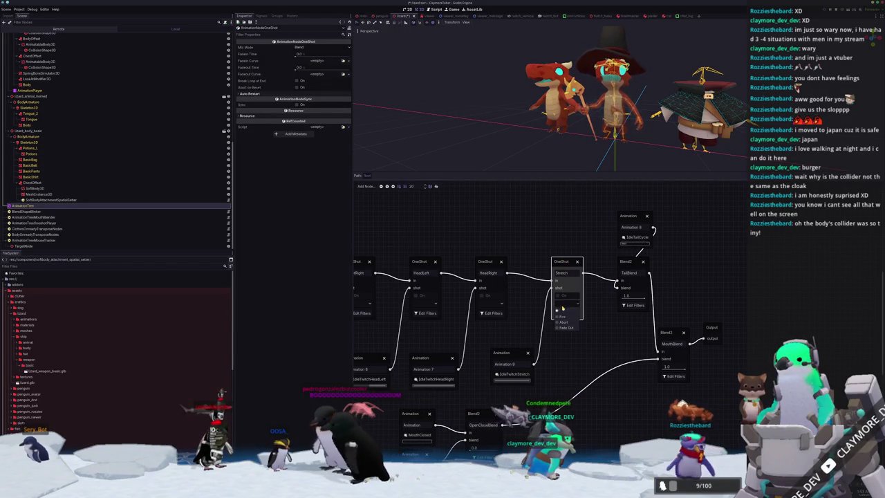
Set the Stretch OneShot's Fadein Time and Fadeout Time to 0.25
{"action": "scroll", "coordinate": [552, 132], "scroll_direction": "down", "scroll_amount": 2}
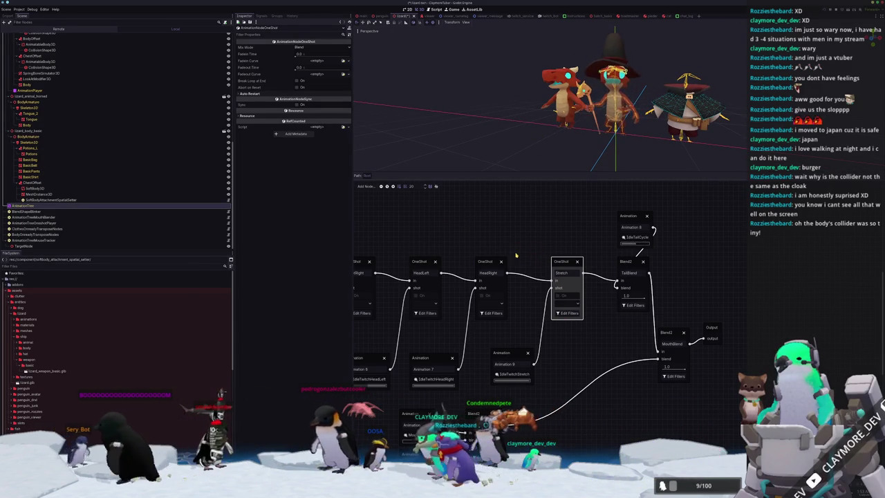
{"action": "scroll", "coordinate": [516, 255], "scroll_direction": "up", "scroll_amount": 1}
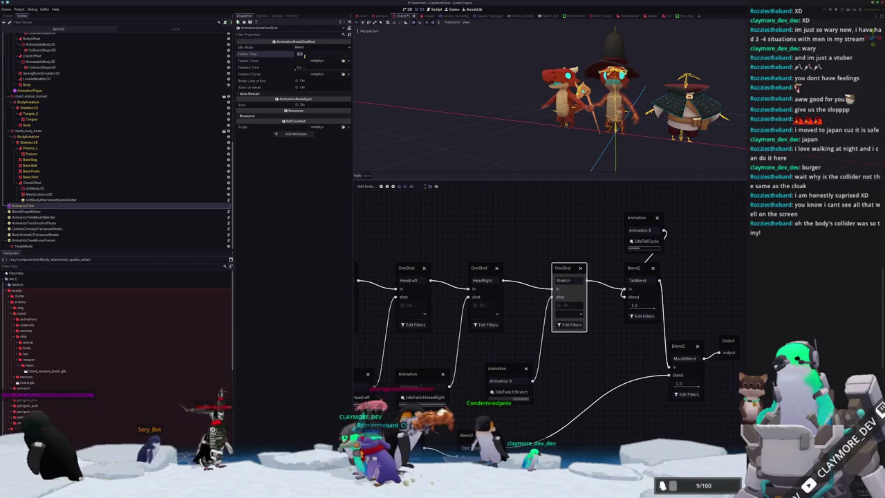
{"action": "type", "text": ".25"}
{"action": "key", "text": "Return"}
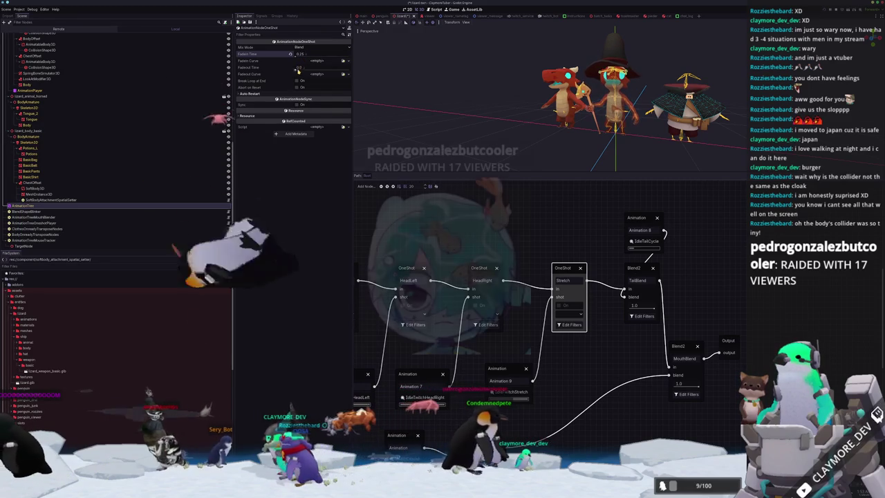
{"action": "left_click", "coordinate": [300, 67]}
{"action": "type", "text": ".25"}
{"action": "key", "text": "Return"}
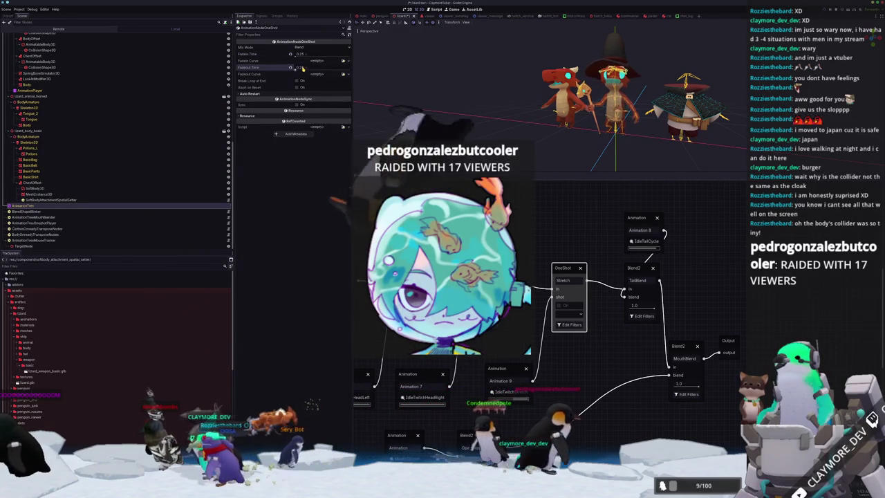
{"action": "mouse_move", "coordinate": [589, 178]}
{"action": "left_mouse_down"}
{"action": "mouse_move", "coordinate": [574, 171]}
{"action": "mouse_move", "coordinate": [575, 310]}
{"action": "left_mouse_up"}
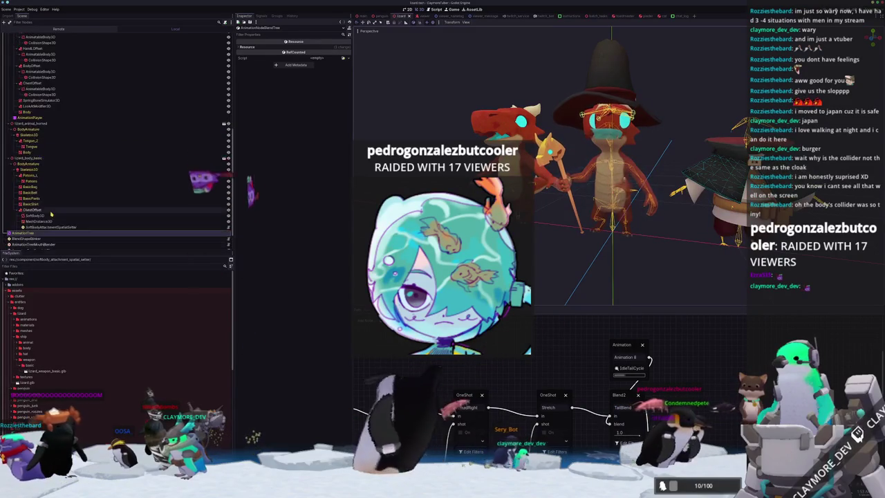
Add a fifth parameter element on AnimationTreeOneshotPlayer and copy the Stretch request's property path
{"action": "left_click", "coordinate": [49, 223]}
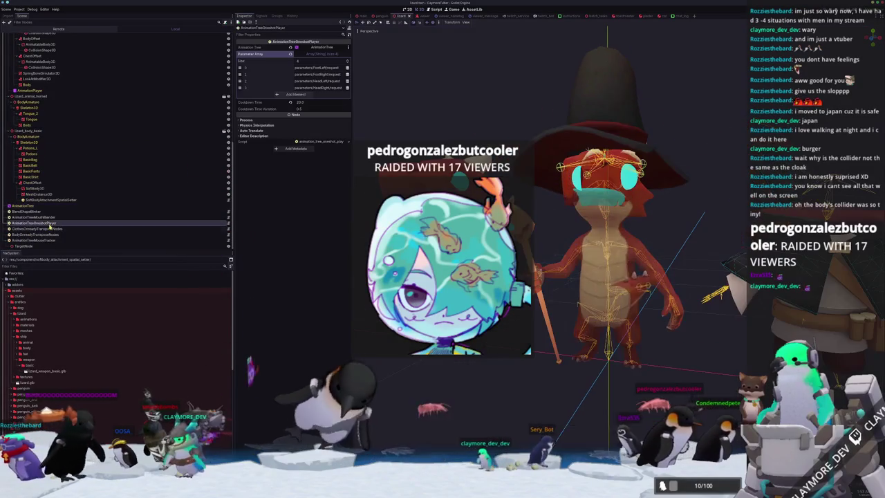
{"action": "left_click", "coordinate": [296, 94]}
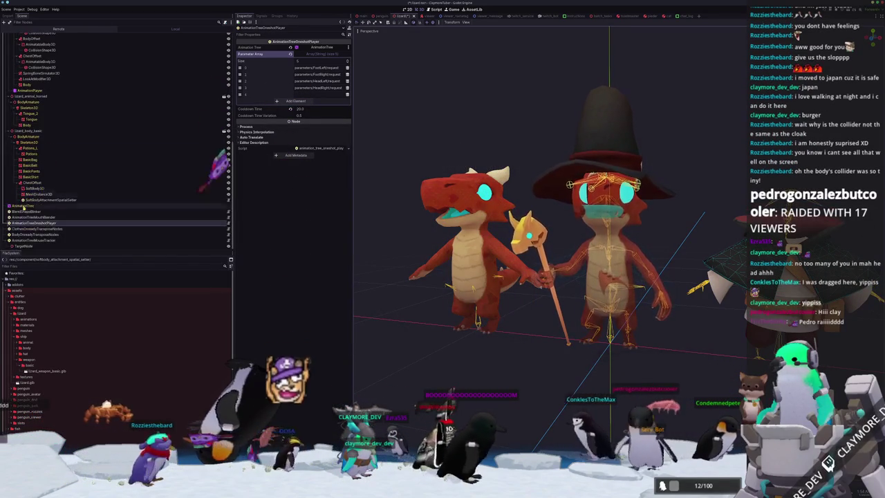
{"action": "left_click", "coordinate": [52, 206]}
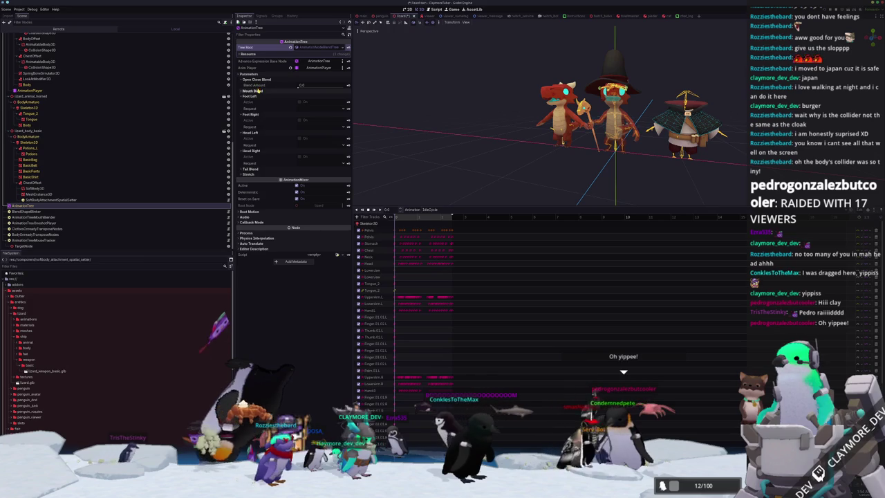
{"action": "left_click", "coordinate": [250, 174]}
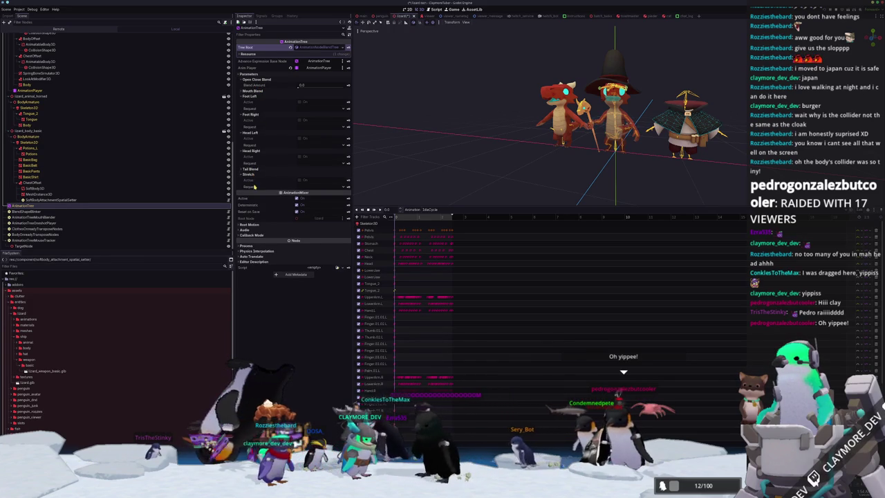
{"action": "right_click", "coordinate": [255, 188]}
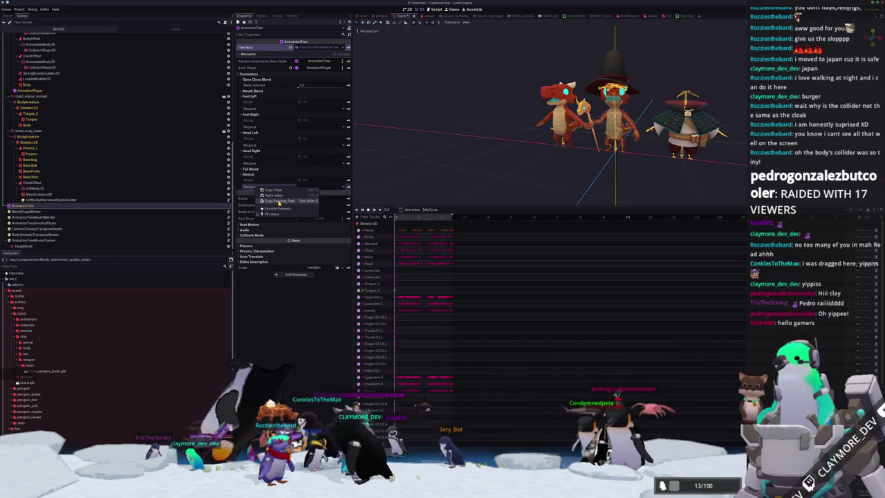
{"action": "left_click", "coordinate": [279, 202]}
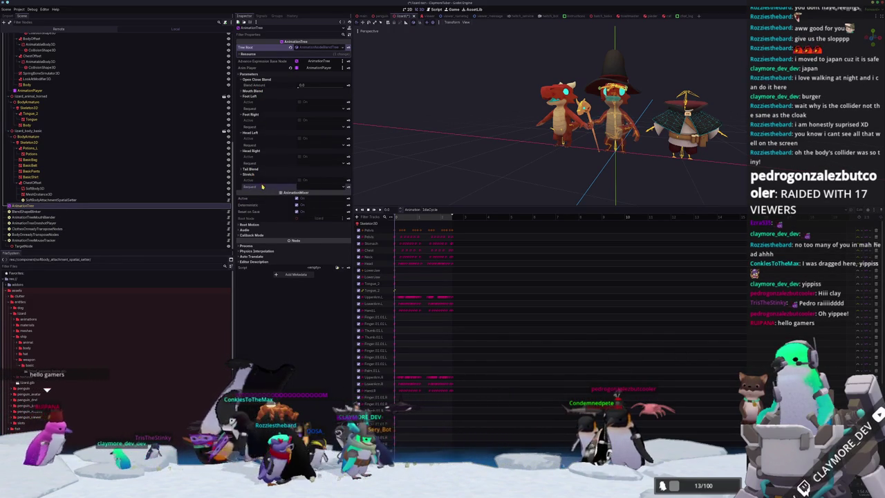
Reselect AnimationTreeOneshotPlayer, clear the selection, and close the animation timeline
{"action": "left_click", "coordinate": [47, 234]}
{"action": "left_click", "coordinate": [49, 223]}
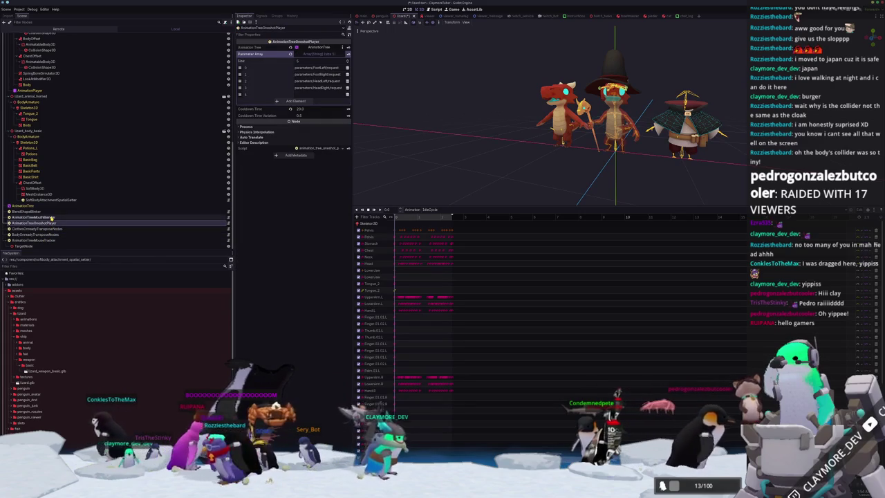
{"action": "left_click", "coordinate": [442, 127]}
{"action": "left_click", "coordinate": [444, 124]}
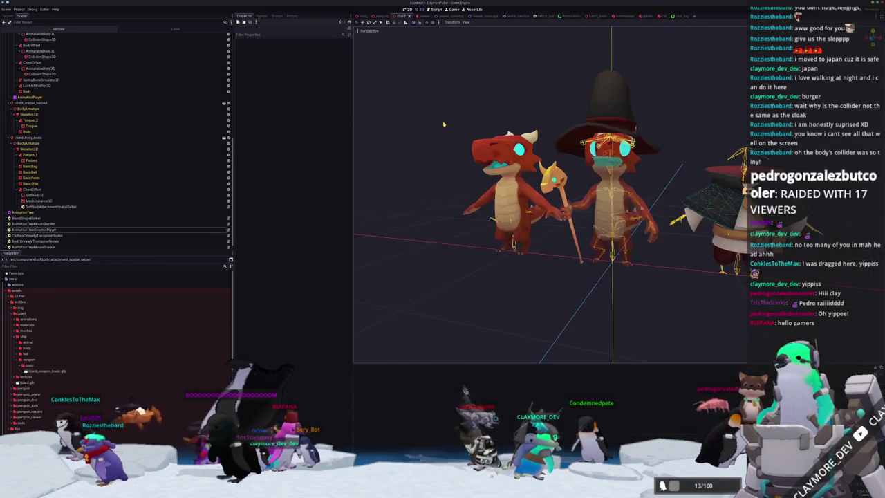
Run the project with F5 to test the lizard avatar
{"action": "key", "text": "F5"}
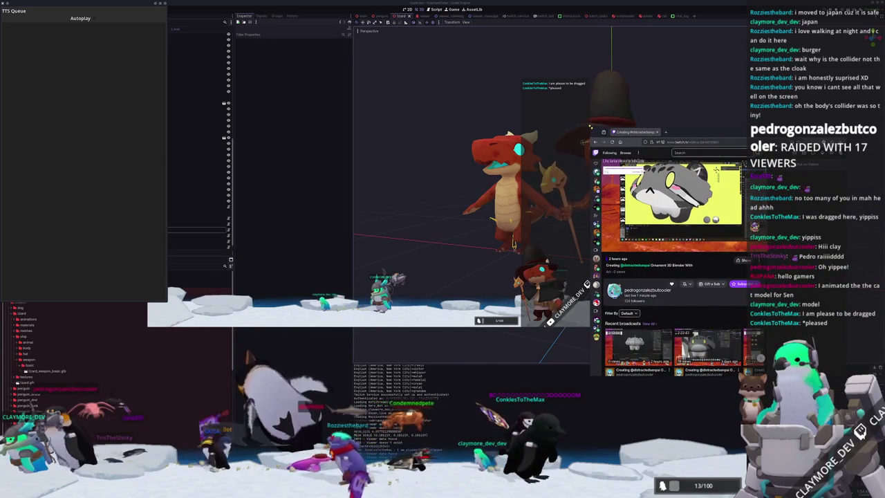
Enlarge the Twitch browser window and skip the past broadcast ahead to the grey 3D model scene
{"action": "mouse_move", "coordinate": [590, 127]}
{"action": "left_mouse_down"}
{"action": "mouse_move", "coordinate": [345, 99]}
{"action": "mouse_move", "coordinate": [312, 79]}
{"action": "mouse_move", "coordinate": [293, 55]}
{"action": "mouse_move", "coordinate": [296, 40]}
{"action": "left_mouse_up"}
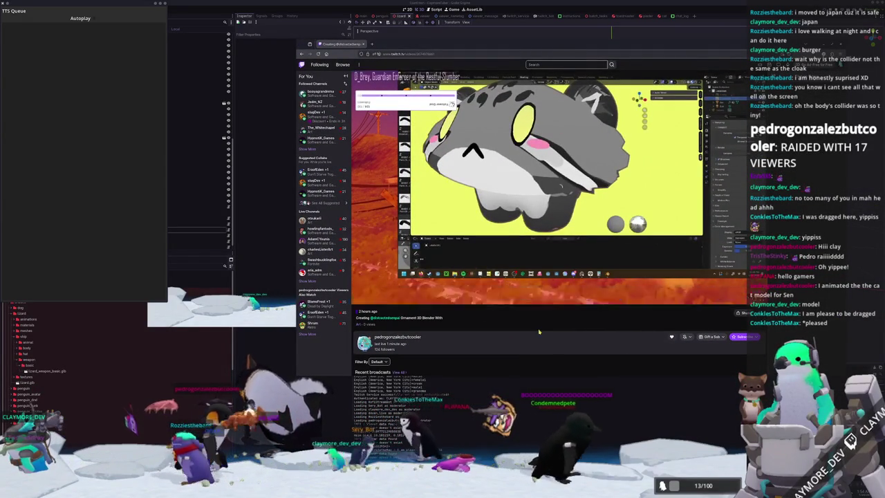
{"action": "left_click", "coordinate": [471, 292]}
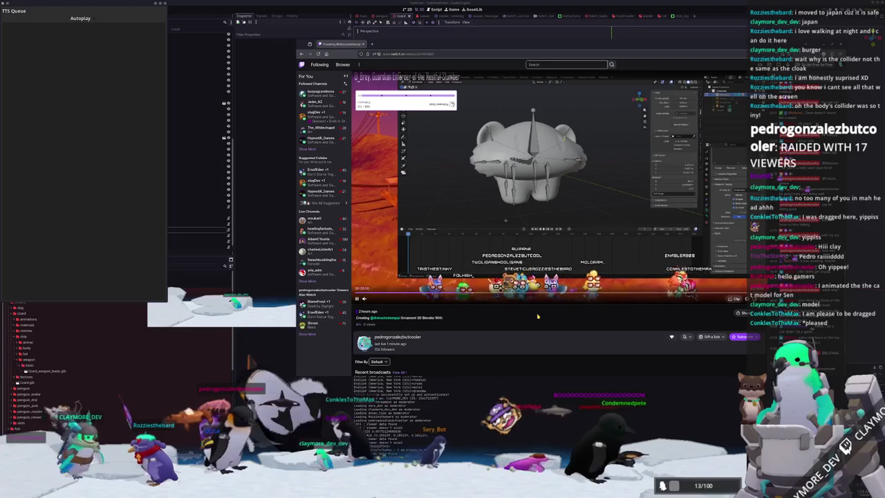
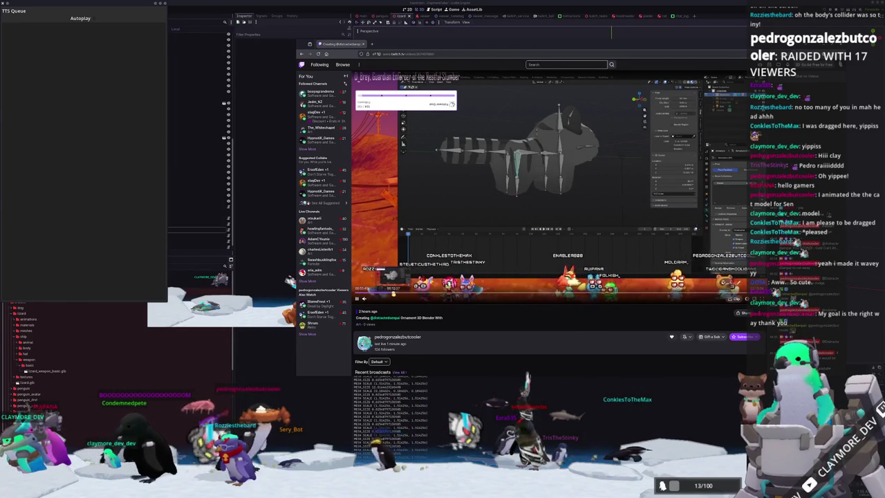
Skip the stream replay ahead, then scroll down the Scene tree of the lizard scene
{"action": "left_click", "coordinate": [392, 293]}
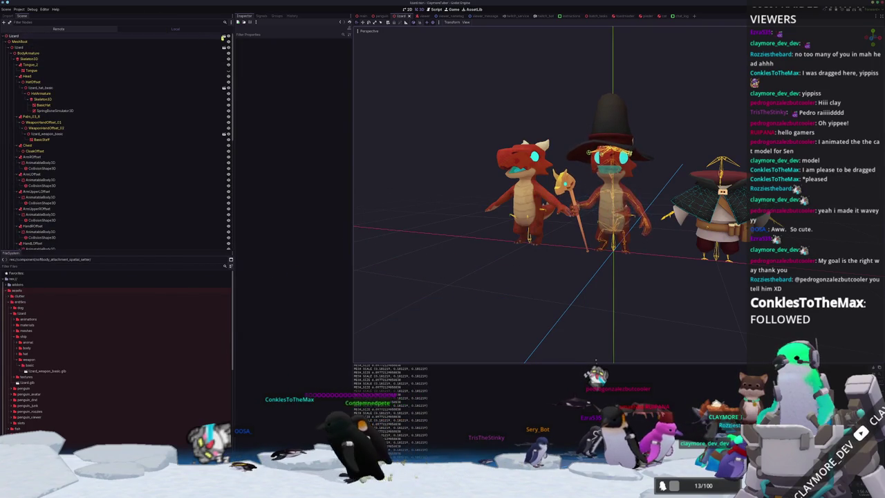
{"action": "scroll", "coordinate": [228, 221], "scroll_direction": "down", "scroll_amount": 5}
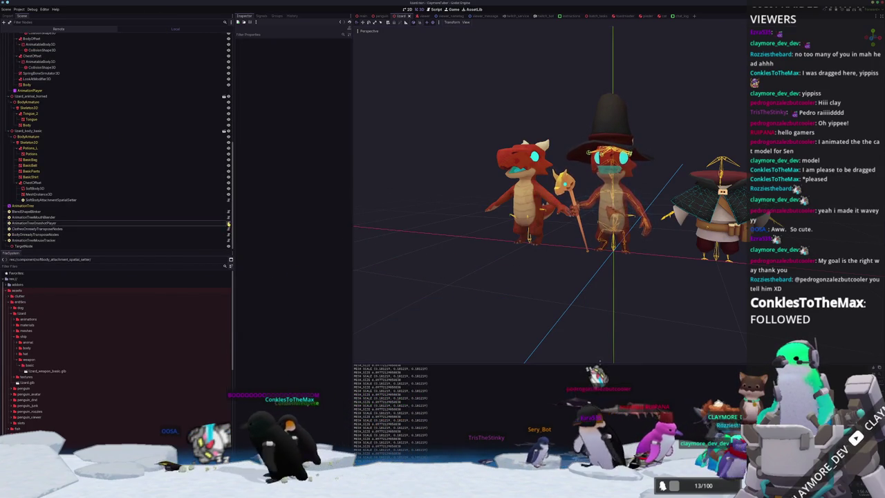
Open the twitch_socket.gd script in Visual Studio Code and scroll up to _parse_bot
{"action": "left_click", "coordinate": [228, 223]}
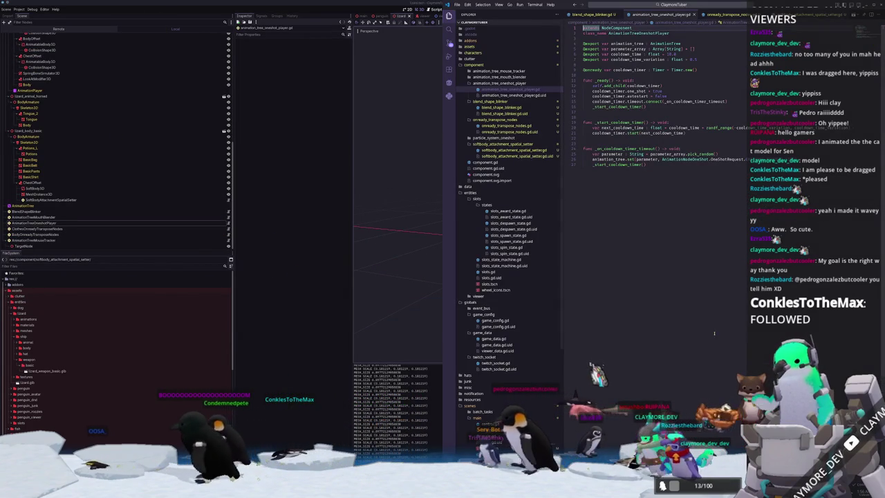
{"action": "key", "text": "ctrl+p"}
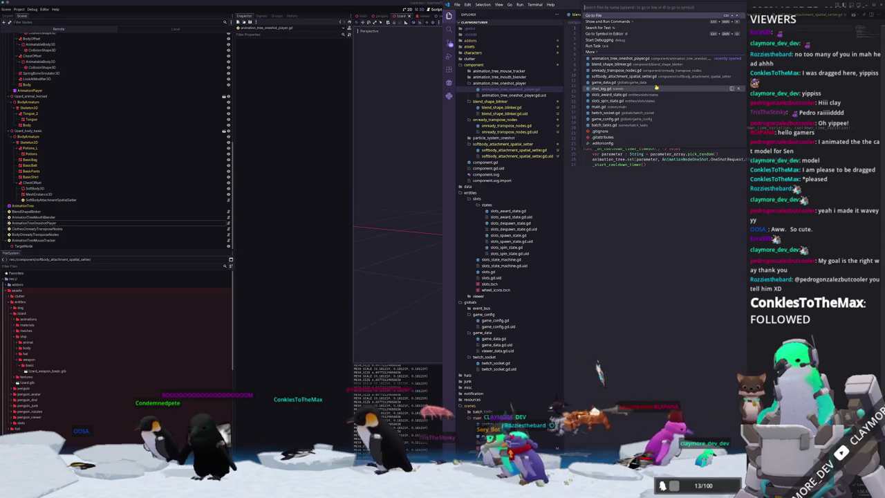
{"action": "type", "text": "twitch_socke"}
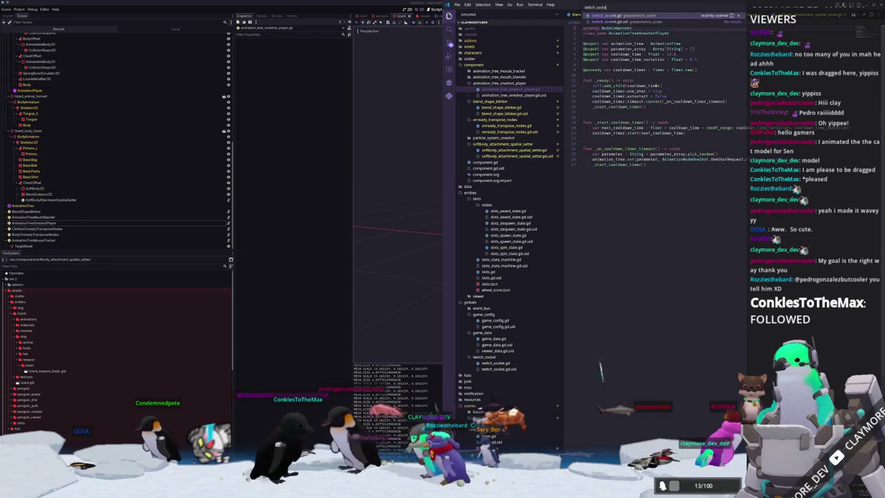
{"action": "key", "text": "Return"}
{"action": "scroll", "coordinate": [657, 207], "scroll_direction": "up", "scroll_amount": 3}
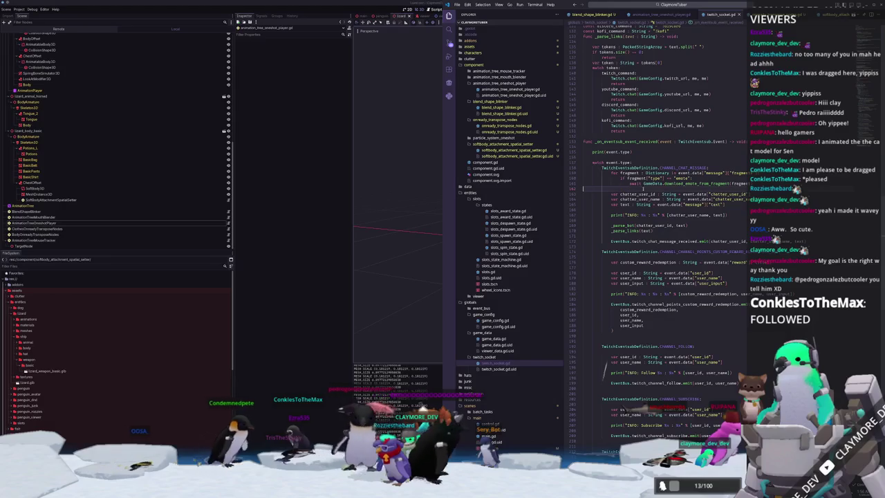
{"action": "scroll", "coordinate": [621, 215], "scroll_direction": "up", "scroll_amount": 10}
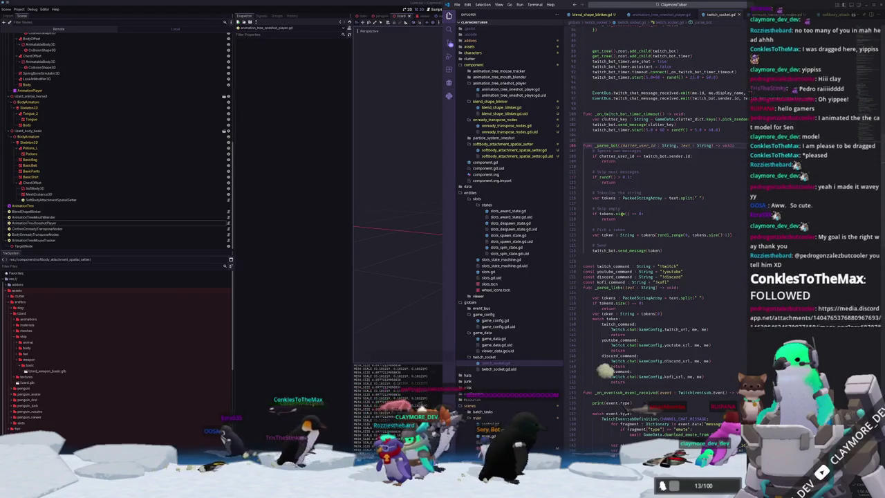
Below the token line, add a '# bot repeat sentence' comment and 'if GameData.emote_cache.has(token): return'
{"action": "left_click", "coordinate": [688, 237]}
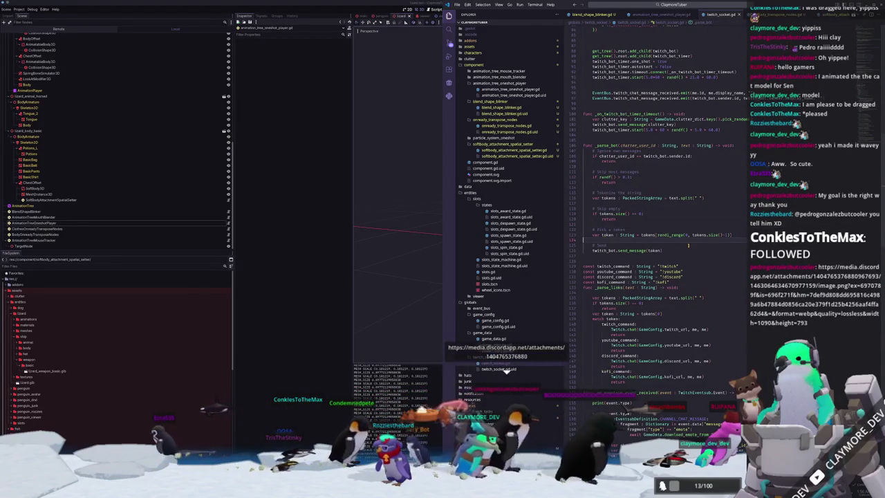
{"action": "key", "text": "Return"}
{"action": "key", "text": "Return"}
{"action": "type", "text": "# bo"}
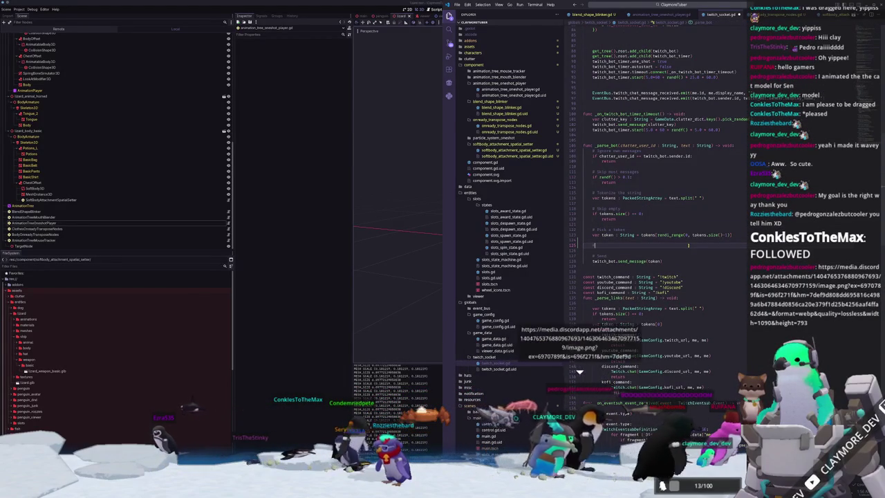
{"action": "type", "text": "t repeat "}
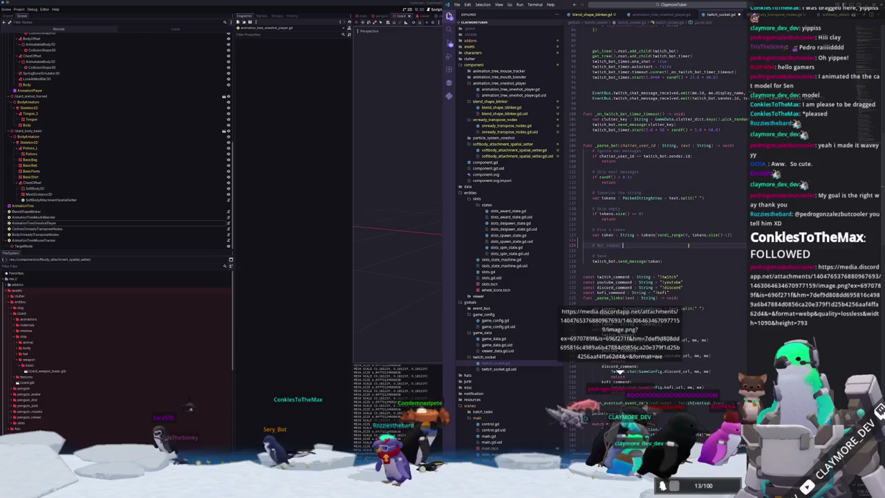
{"action": "type", "text": "sentence"}
{"action": "key", "text": "Return"}
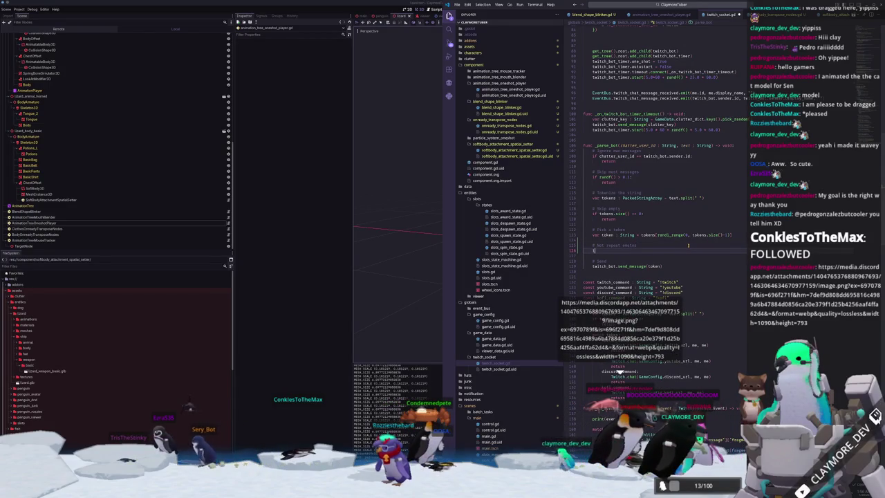
{"action": "type", "text": "if token in"}
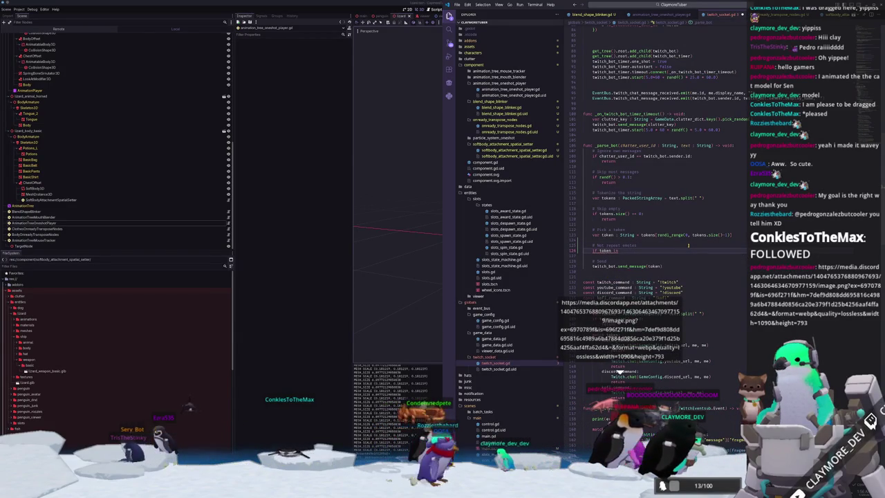
{"action": "type", "text": " GameData.emo"}
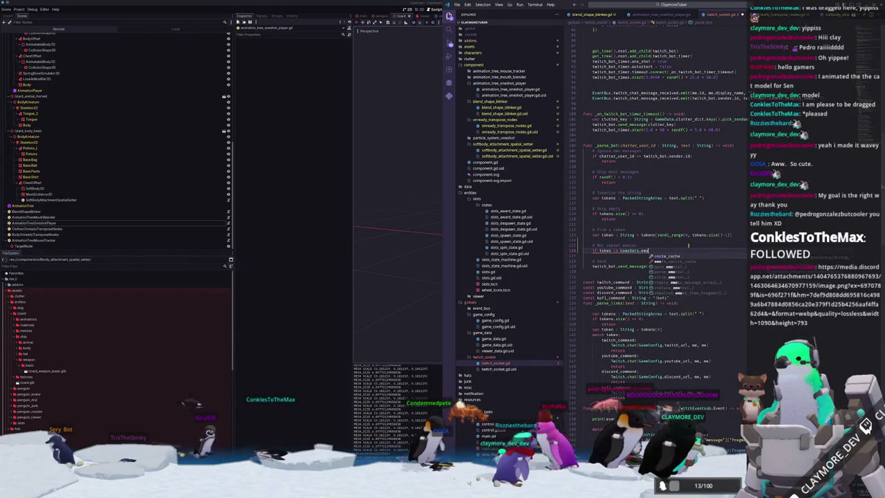
{"action": "type", "text": "te"}
{"action": "key", "text": "Return"}
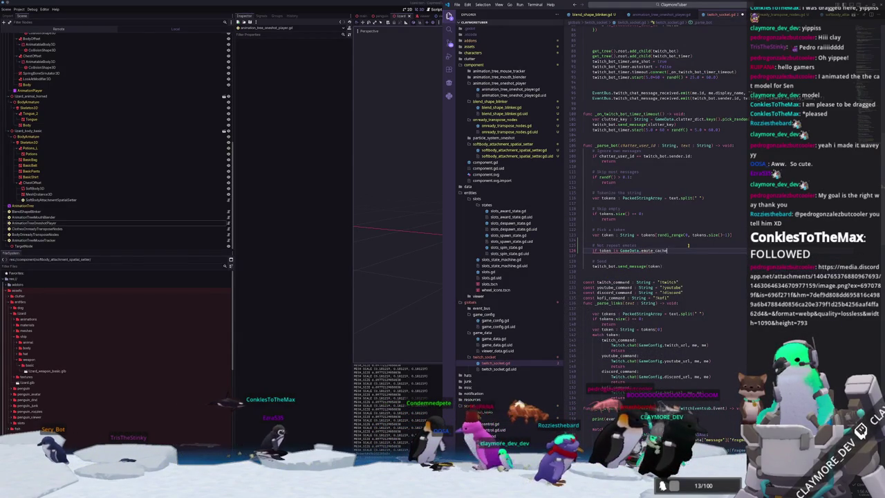
{"action": "type", "text": ".keys("}
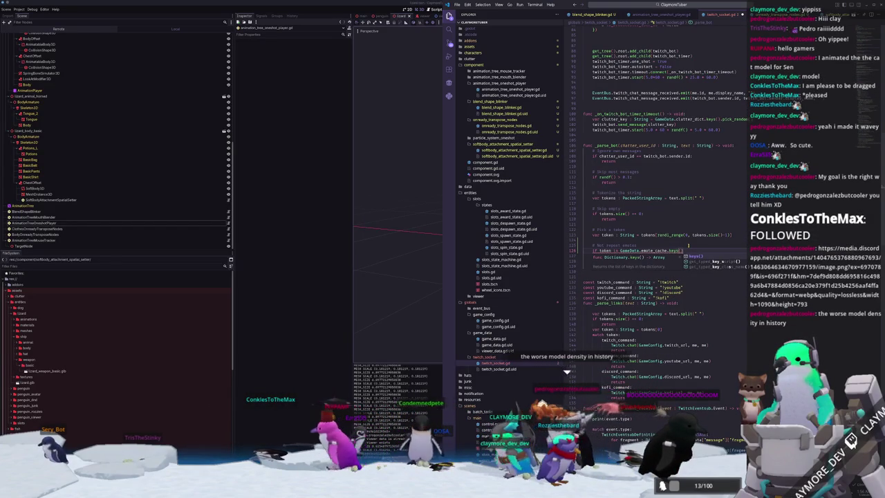
{"action": "key", "text": "Escape"}
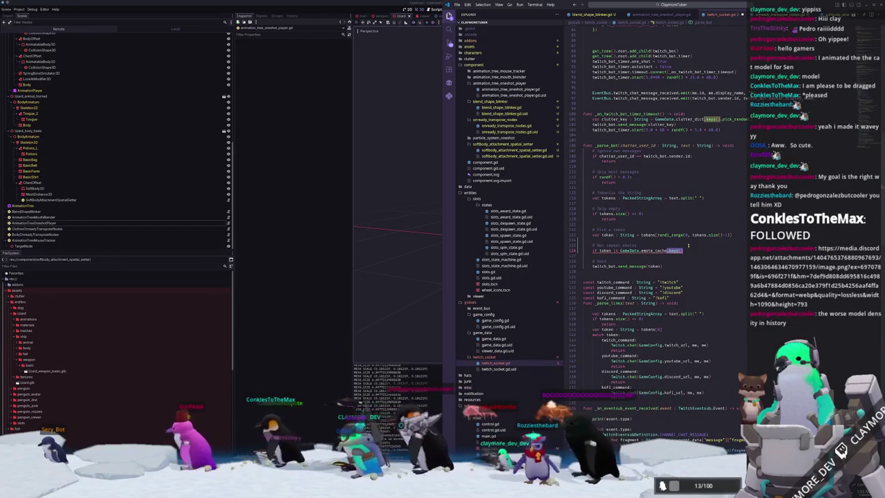
{"action": "key", "text": "BackSpace"}
{"action": "key", "text": "BackSpace"}
{"action": "key", "text": "BackSpace"}
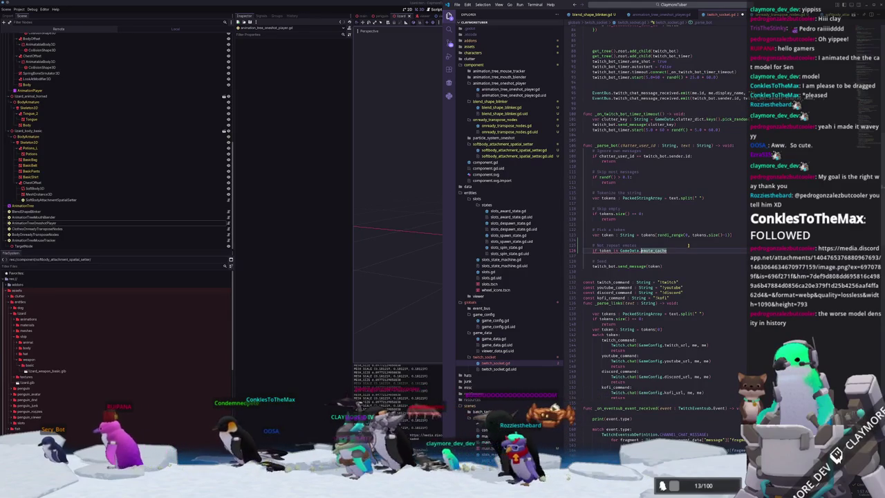
{"action": "key", "text": "ctrl+Left"}
{"action": "key", "text": "ctrl+Left"}
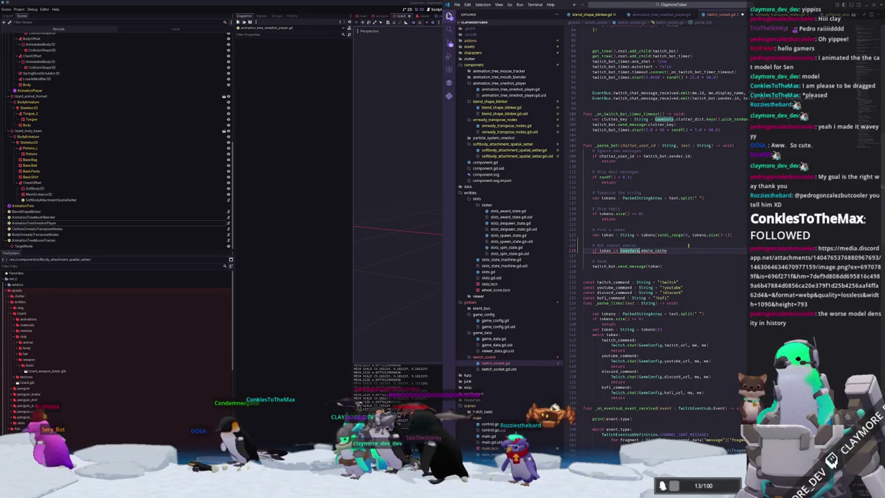
{"action": "type", "text": ".has("}
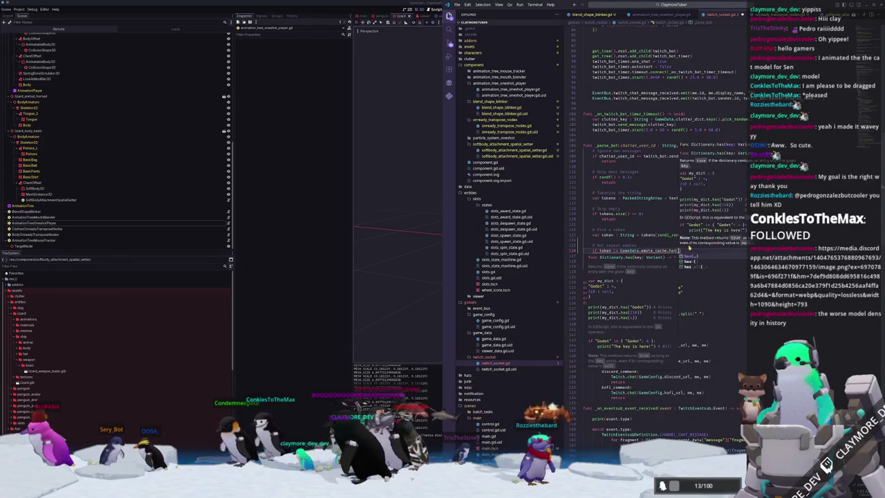
{"action": "type", "text": "token)"}
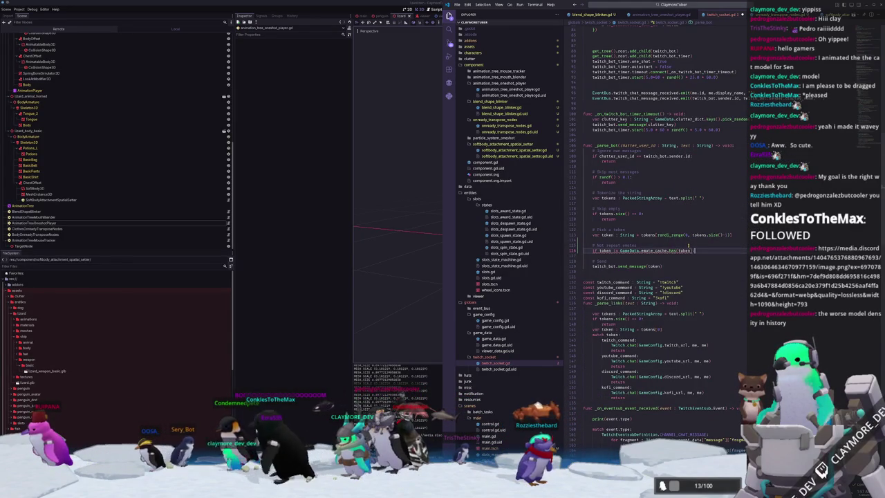
{"action": "type", "text": ":"}
{"action": "key", "text": "Return"}
{"action": "type", "text": "return"}
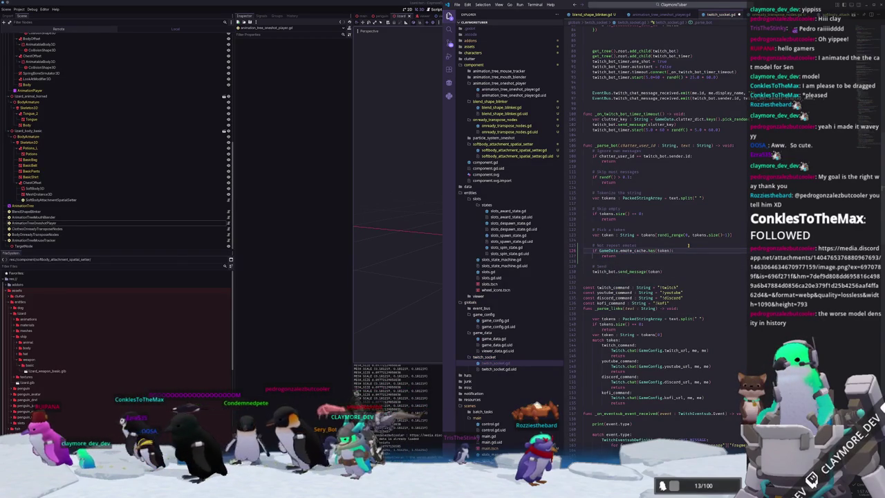
Jump to the emote_cache definition in game_data.gd
{"action": "mouse_move", "coordinate": [634, 251]}
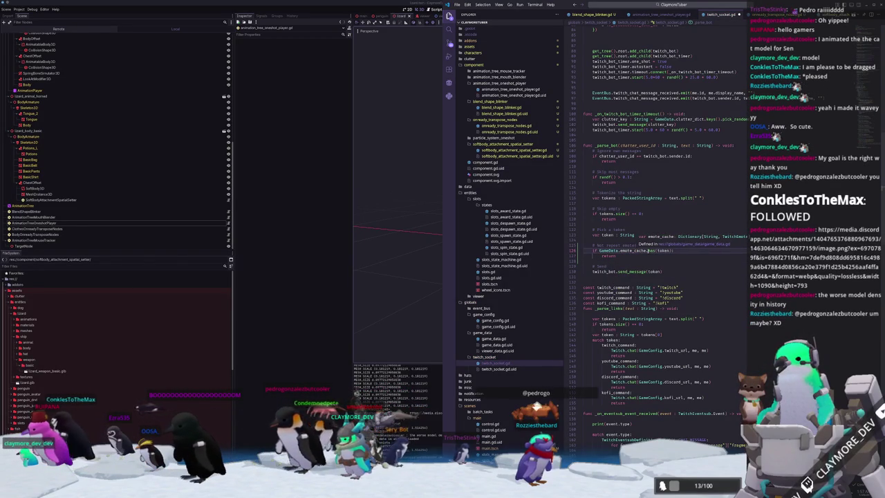
{"action": "mouse_move", "coordinate": [664, 250]}
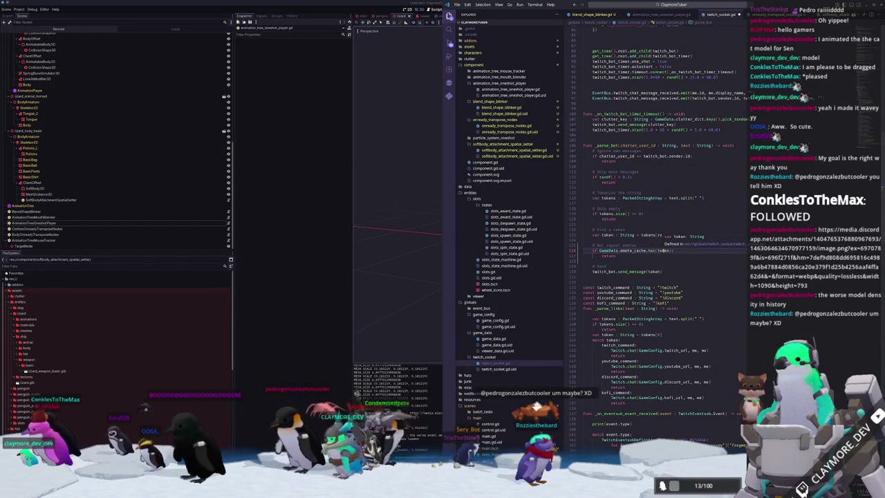
{"action": "left_click", "coordinate": [630, 260]}
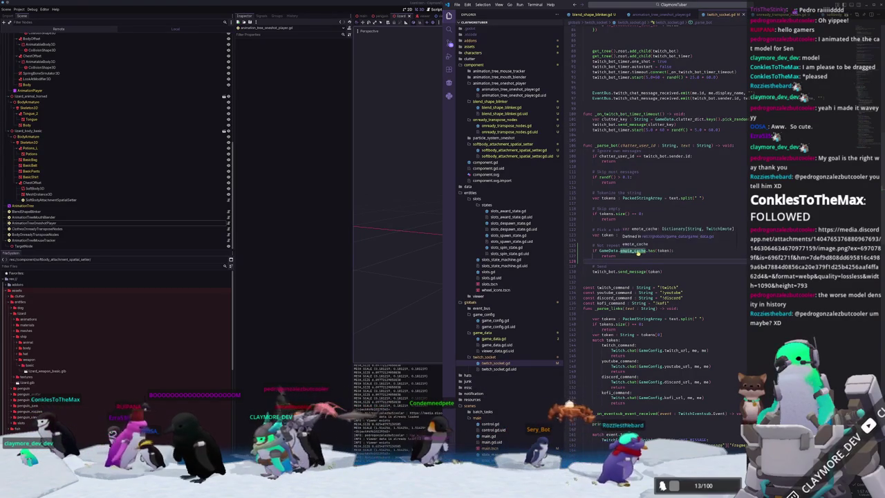
{"action": "left_click", "coordinate": [637, 253], "text": "ctrl"}
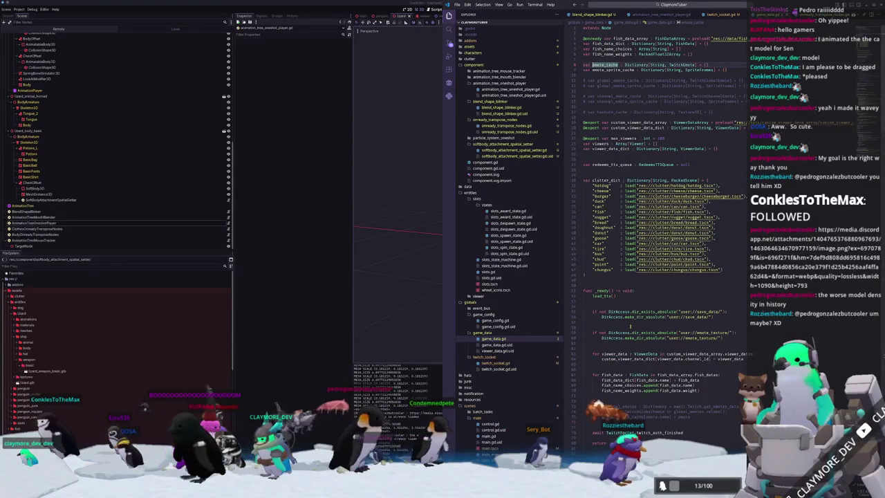
Place the cursor on the empty lines in game_data.gd below redeems_tts_queue
{"action": "left_click", "coordinate": [603, 279]}
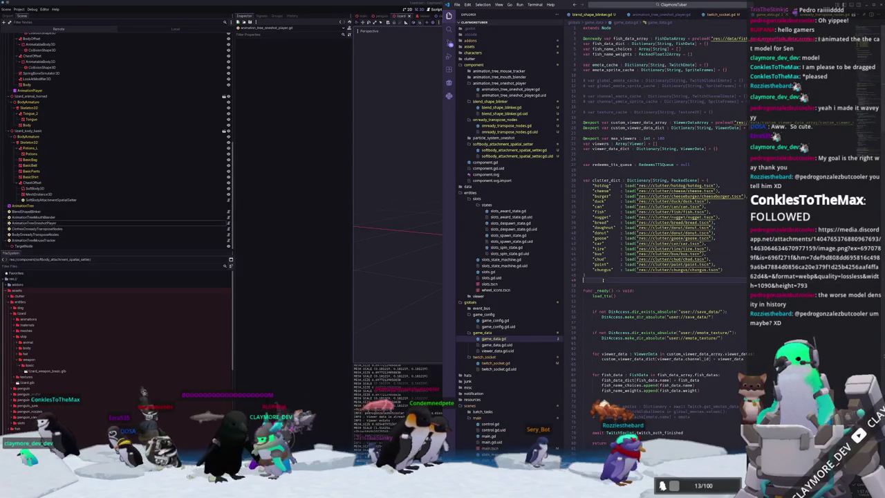
{"action": "left_click", "coordinate": [592, 170]}
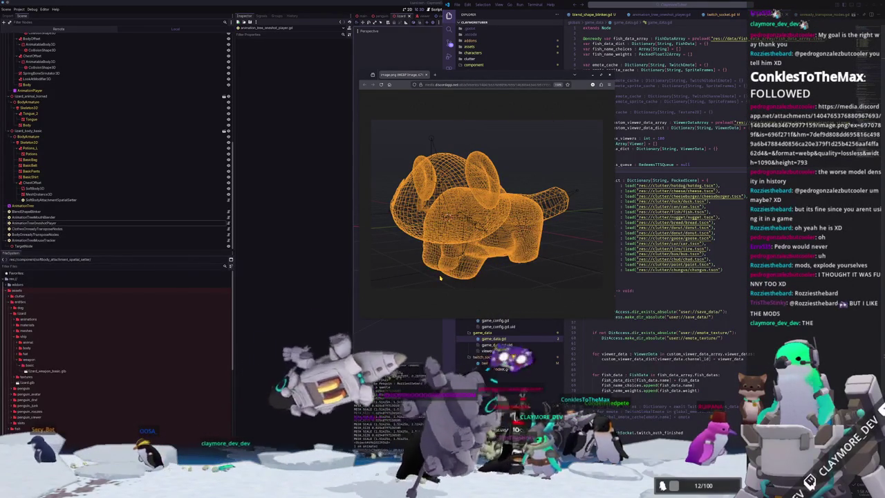
Close the wireframe image, highlight the line storing emotes in emote_cache, and return to Godot
{"action": "middle_click", "coordinate": [409, 74]}
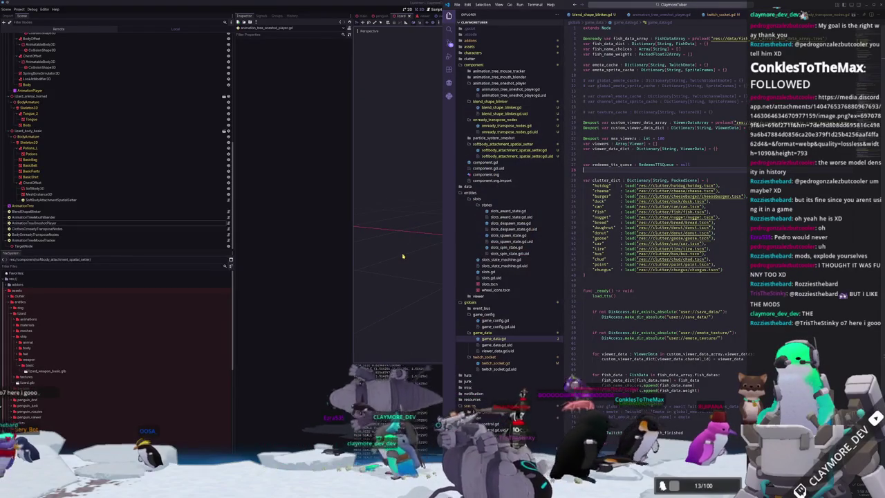
{"action": "left_click", "coordinate": [614, 153]}
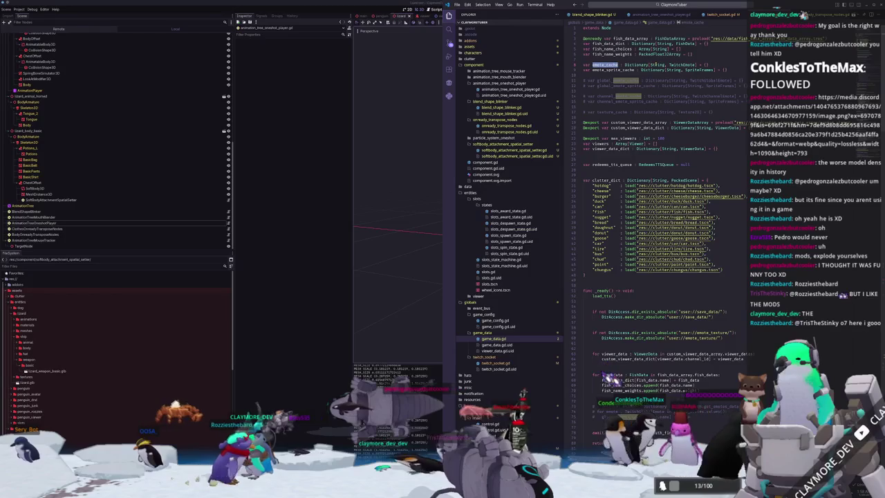
{"action": "scroll", "coordinate": [632, 101], "scroll_direction": "down", "scroll_amount": 15}
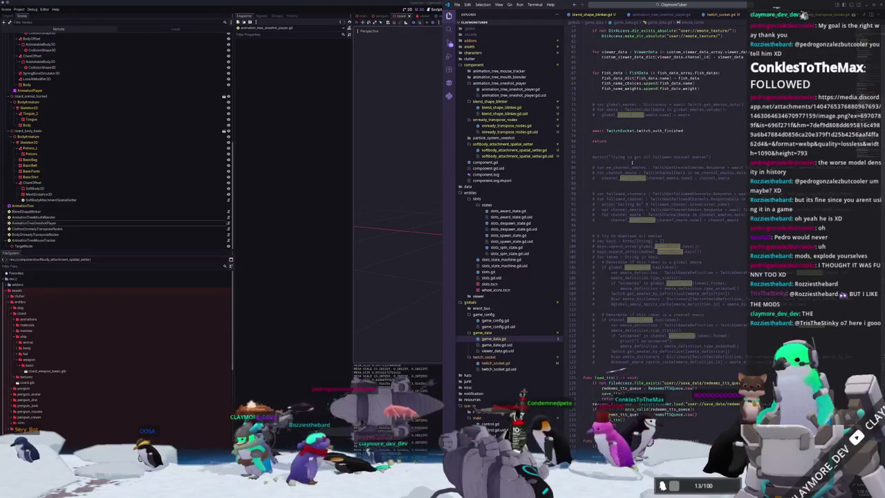
{"action": "scroll", "coordinate": [620, 143], "scroll_direction": "down", "scroll_amount": 20}
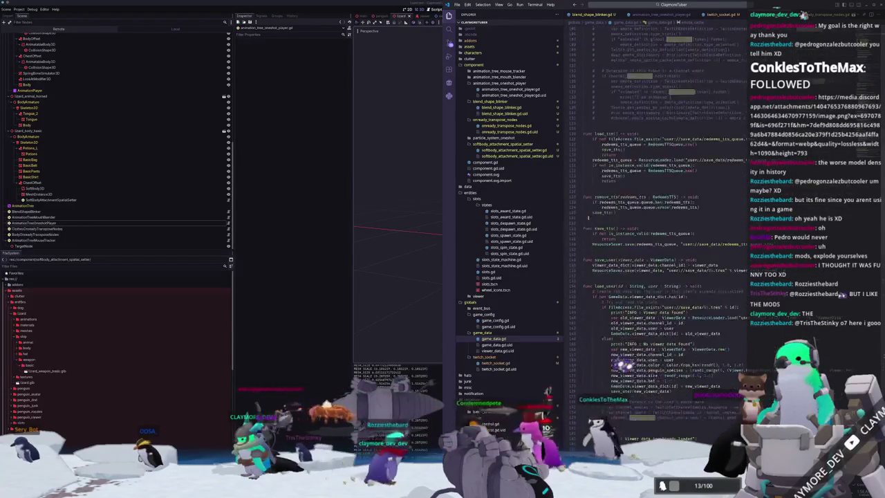
{"action": "scroll", "coordinate": [657, 207], "scroll_direction": "down", "scroll_amount": 15}
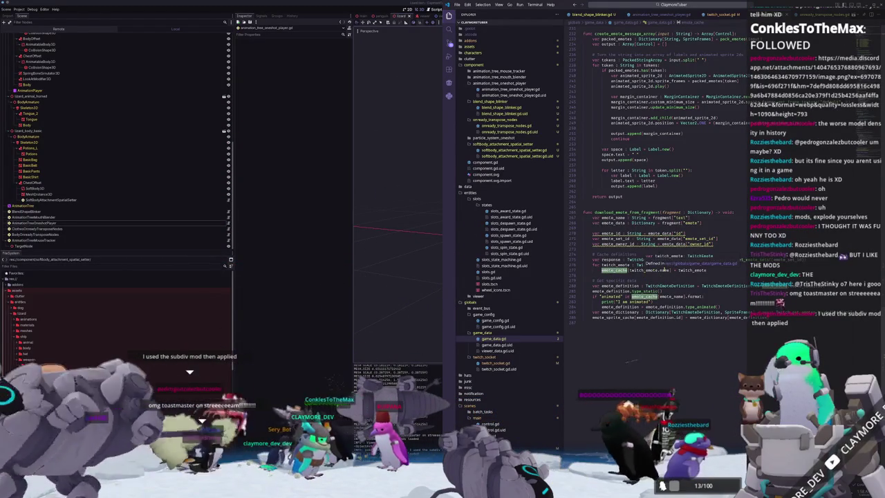
{"action": "left_click_drag", "start_coordinate": [601, 270], "coordinate": [705, 270]}
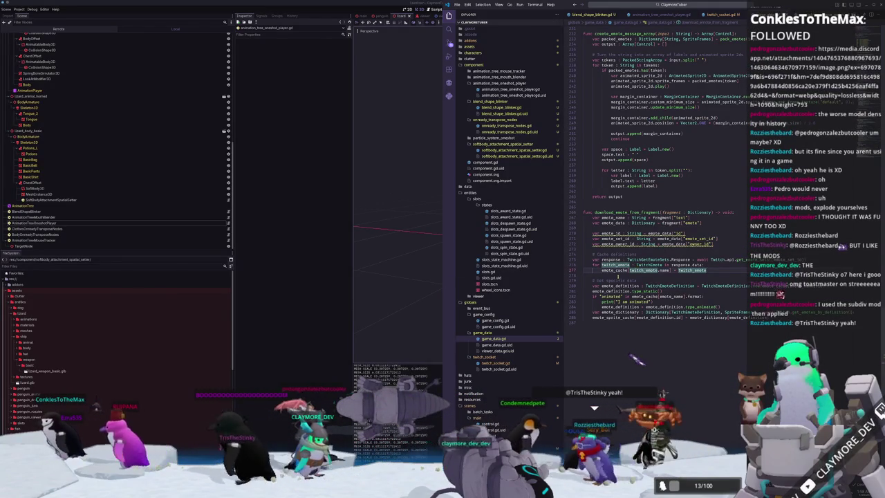
{"action": "left_click", "coordinate": [415, 293]}
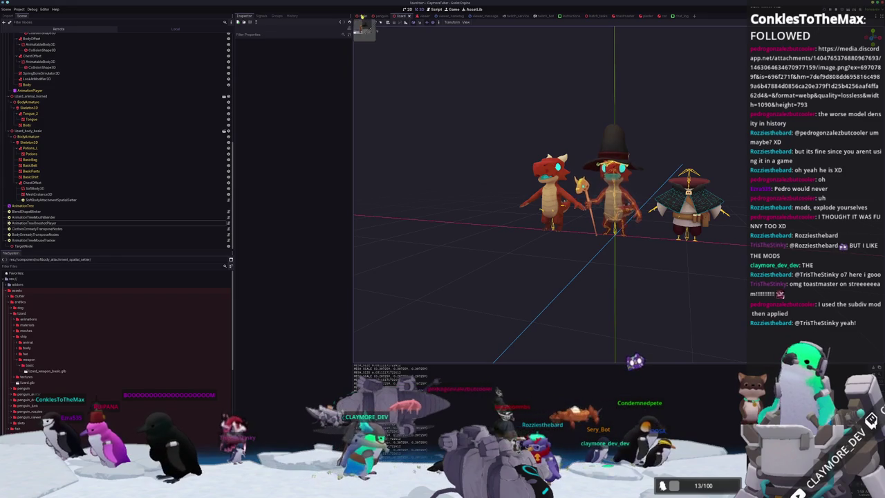
Open main.tscn, inspect the AvatarCamera, and run the project with F5 to test the avatars
{"action": "left_click", "coordinate": [362, 15]}
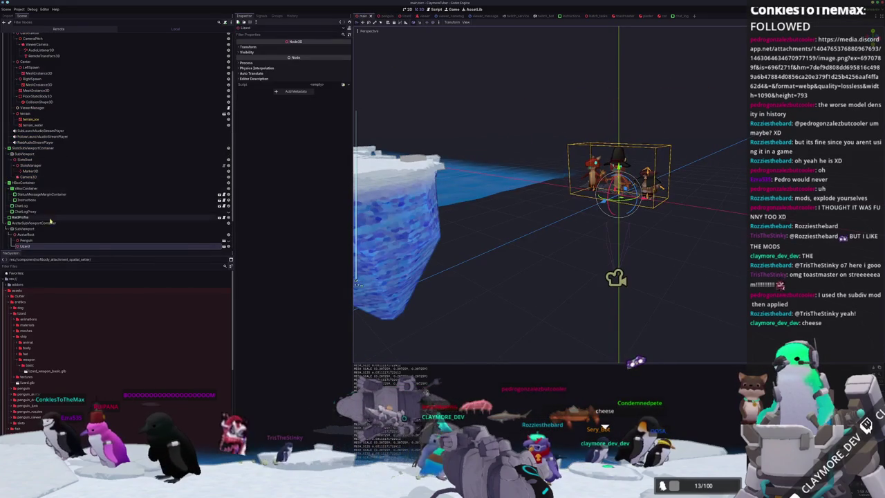
{"action": "scroll", "coordinate": [49, 222], "scroll_direction": "down", "scroll_amount": 2}
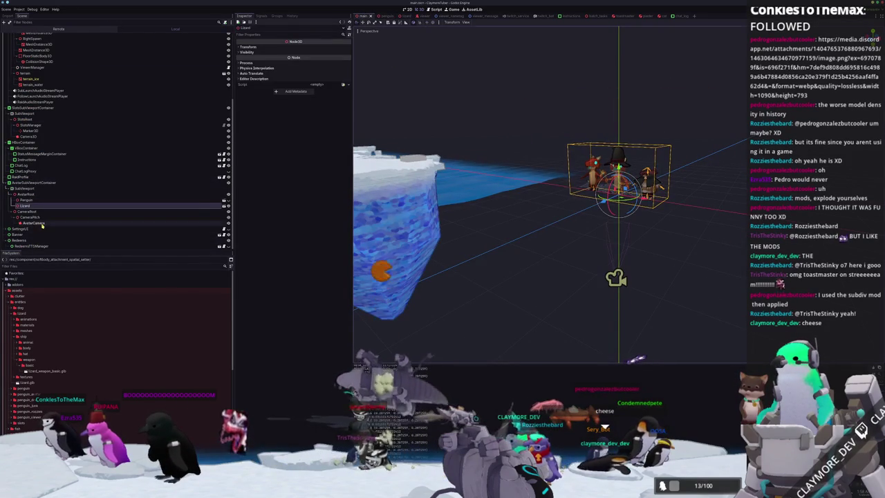
{"action": "left_click", "coordinate": [33, 223]}
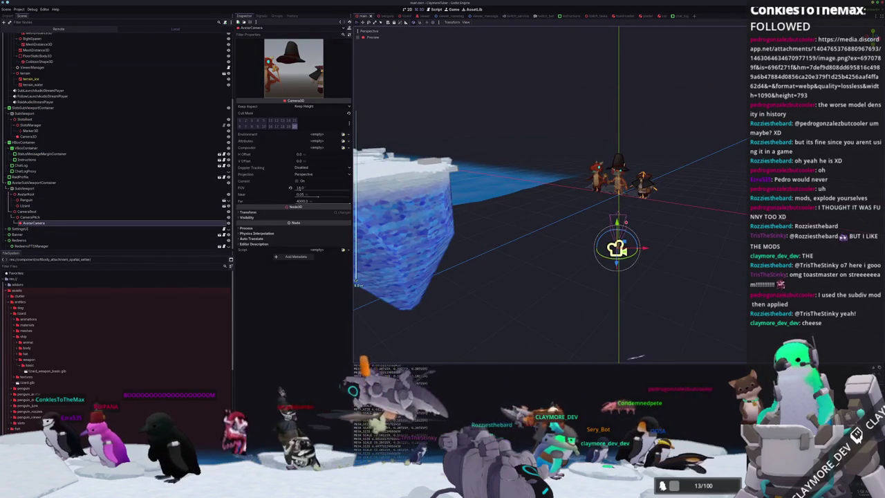
{"action": "key", "text": "F5"}
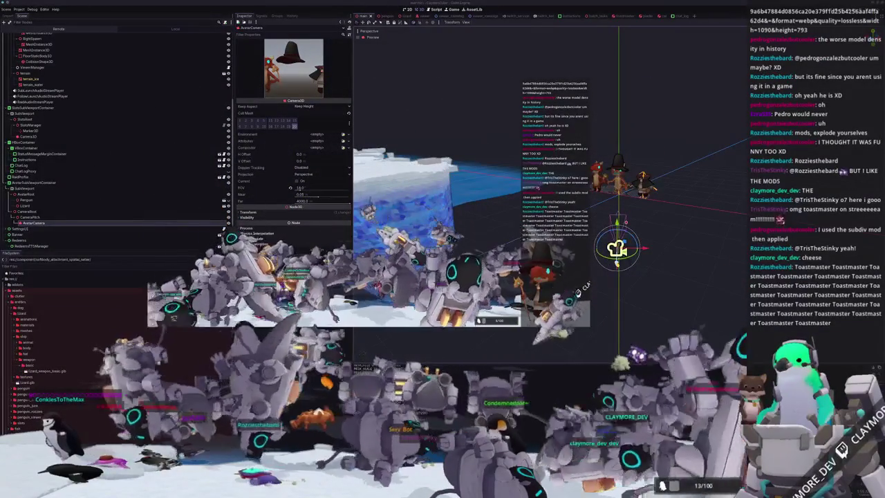
{"action": "key", "text": "F8"}
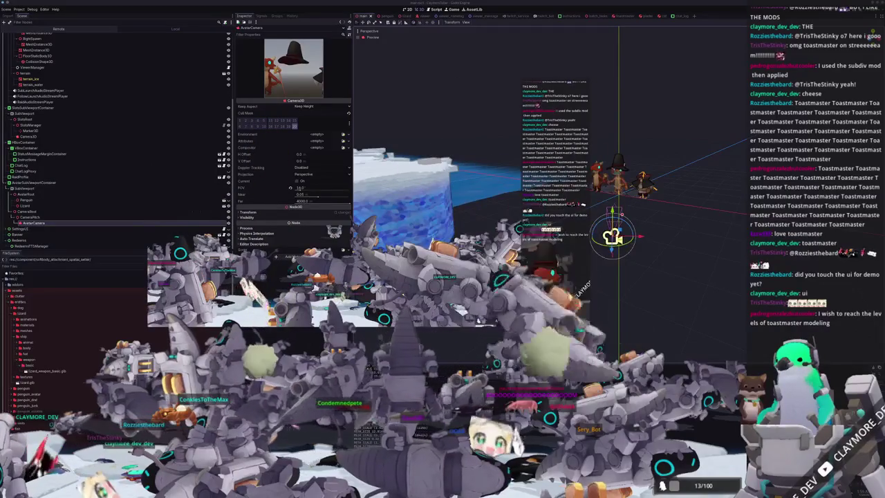
Stop the project, quit the editor with Ctrl+Q, and select ClaymoreTuber in the Project Manager
{"action": "left_click", "coordinate": [625, 339]}
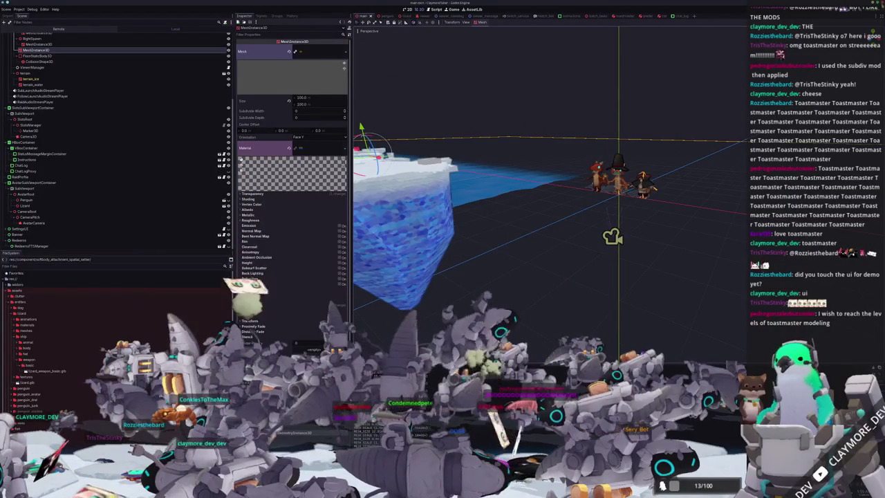
{"action": "key", "text": "ctrl+q"}
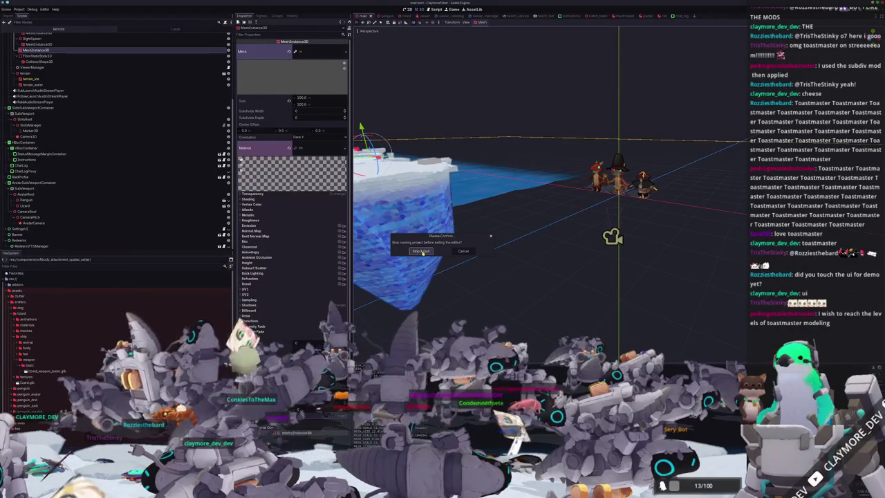
{"action": "key", "text": "Return"}
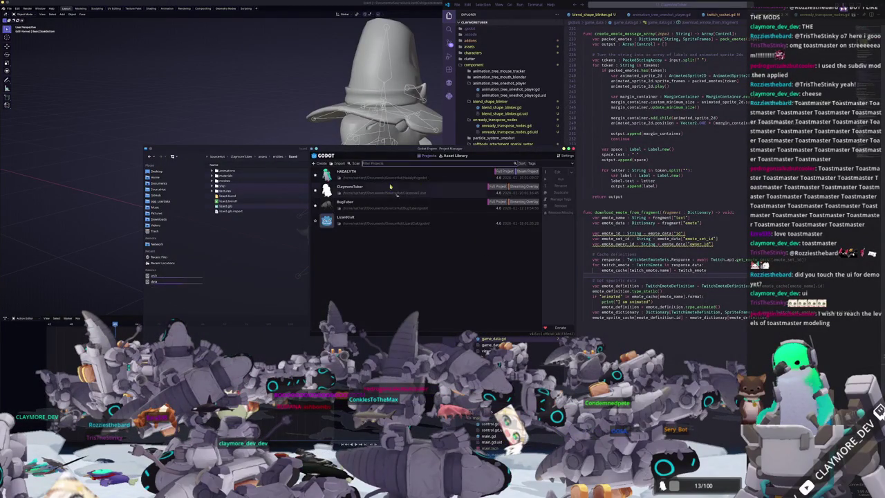
{"action": "left_click", "coordinate": [401, 189]}
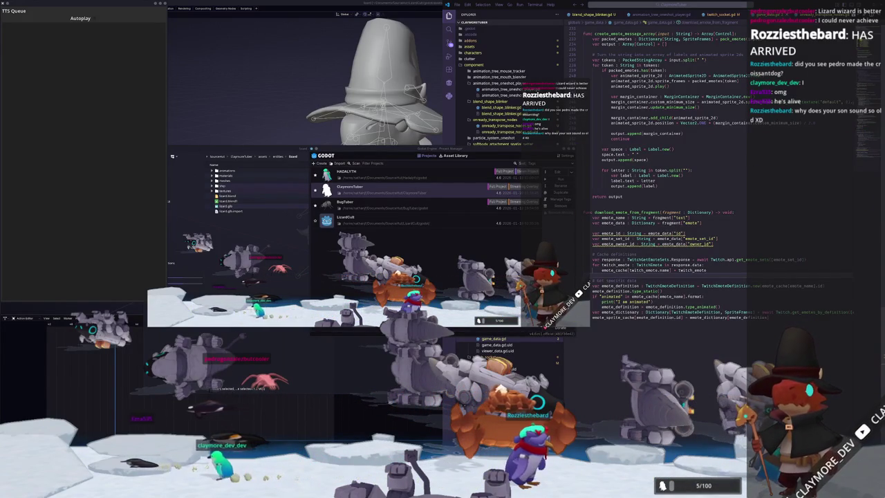
Switch over to the Blender window holding the lizard wizard model
{"action": "key", "text": "alt+Tab"}
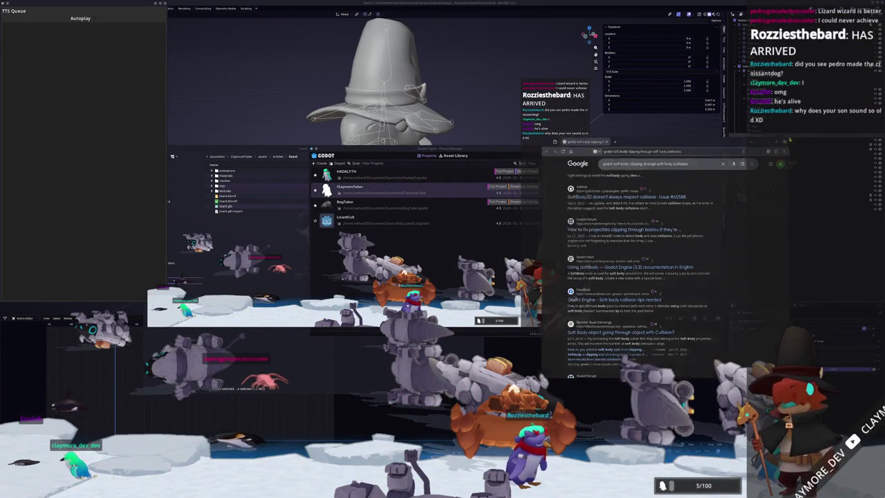
{"action": "key", "text": "alt+Tab"}
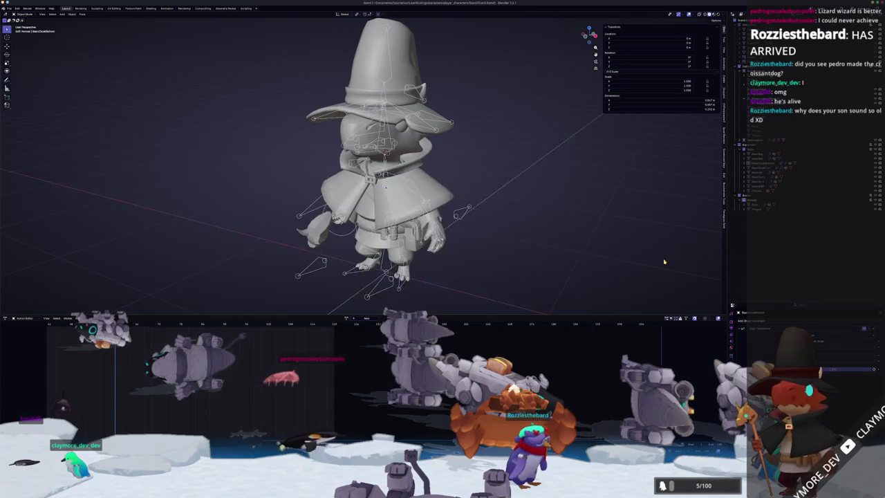
{"action": "scroll", "coordinate": [476, 243], "scroll_direction": "down", "scroll_amount": 4}
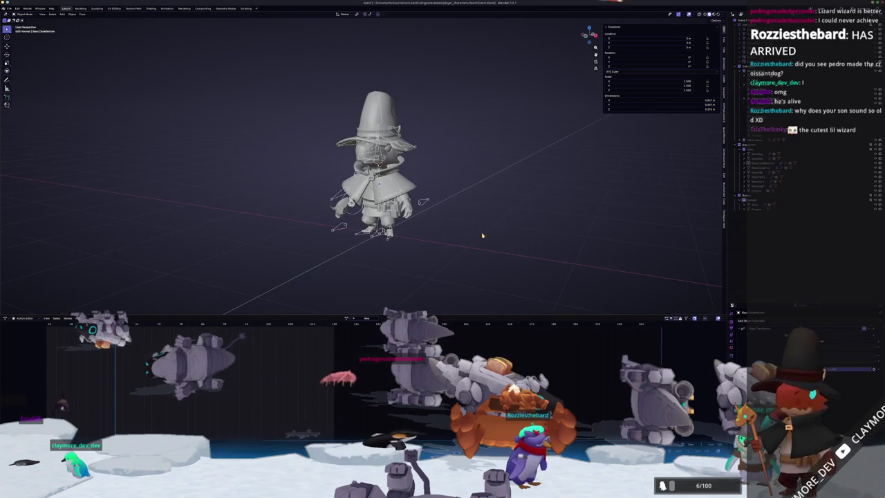
{"action": "left_click", "coordinate": [9, 8]}
Create a new General blend file, delete the default cube, camera and light, and open the file browser
{"action": "mouse_move", "coordinate": [28, 18]}
{"action": "left_click", "coordinate": [62, 18]}
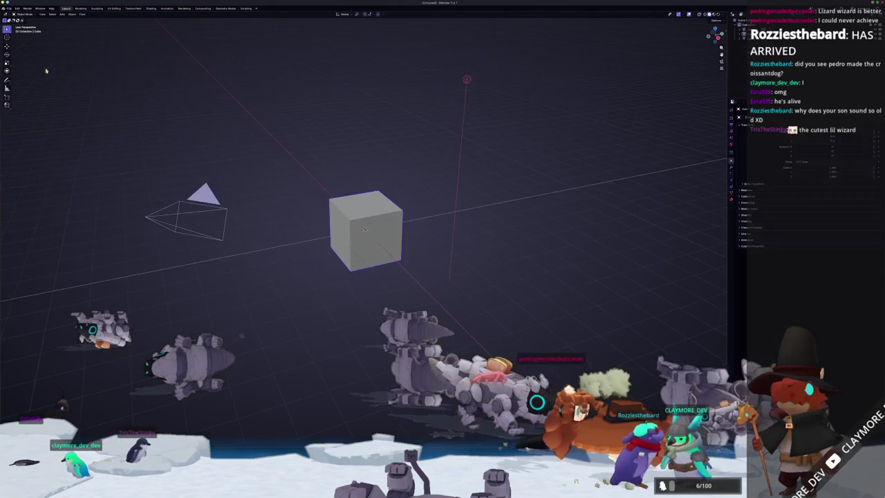
{"action": "scroll", "coordinate": [368, 233], "scroll_direction": "down", "scroll_amount": 3}
{"action": "key", "text": "x"}
{"action": "left_click", "coordinate": [375, 236]}
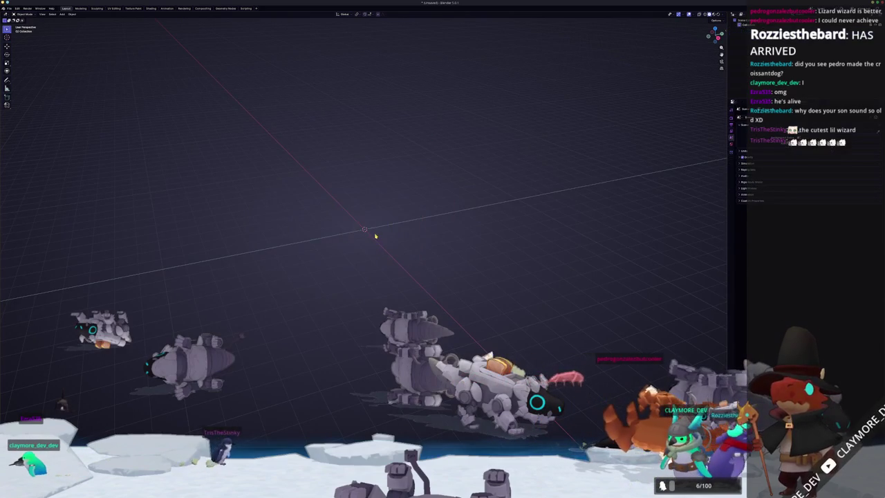
{"action": "key", "text": "shift+F1"}
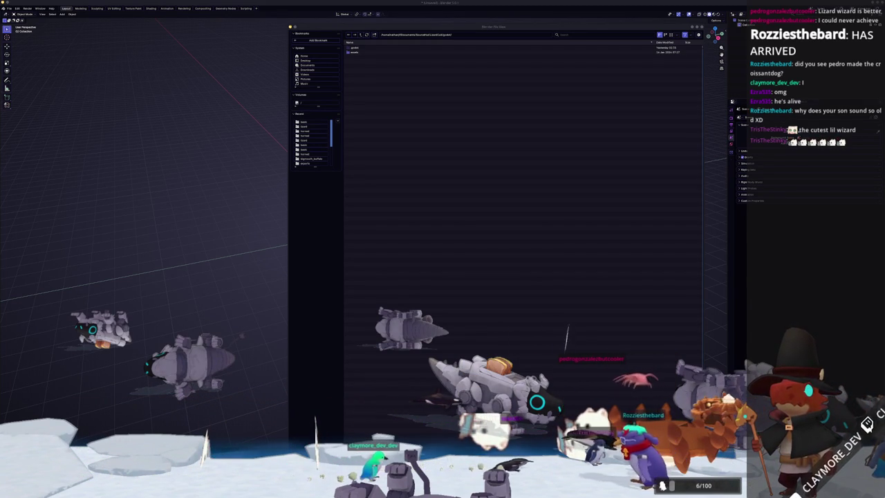
{"action": "key", "text": "alt+Tab"}
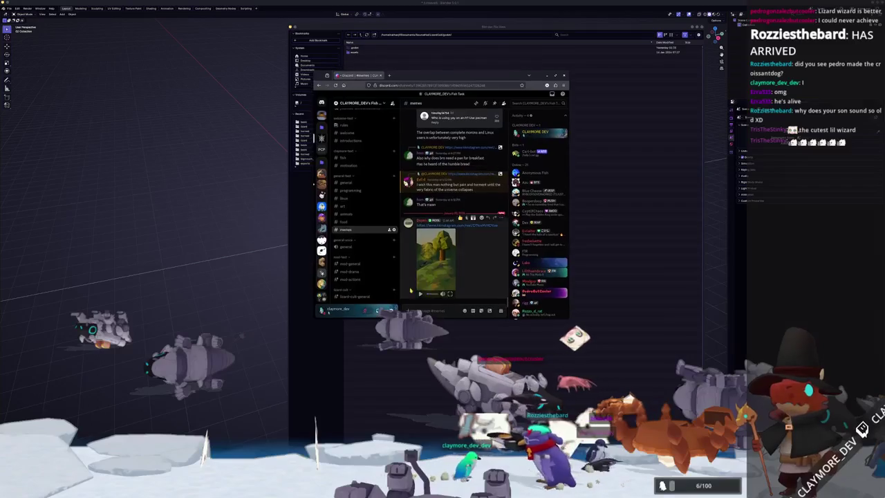
{"action": "left_click", "coordinate": [453, 296]}
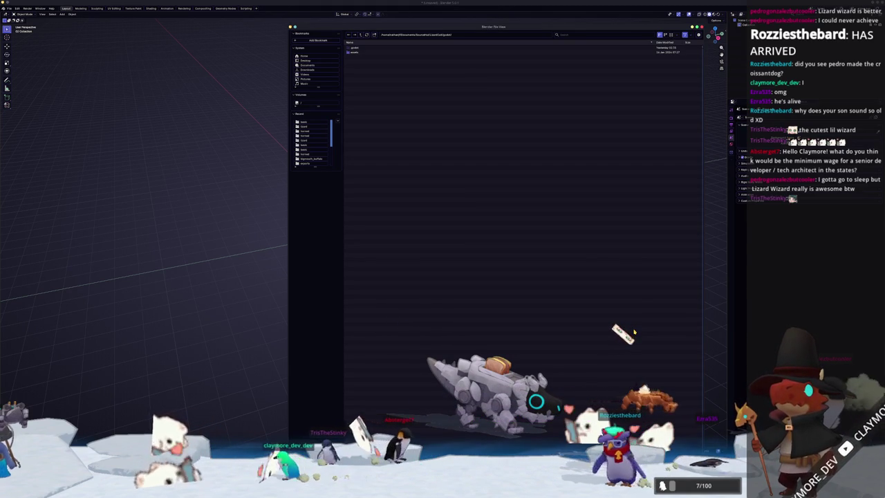
{"action": "left_click_drag", "start_coordinate": [527, 26], "coordinate": [549, 28]}
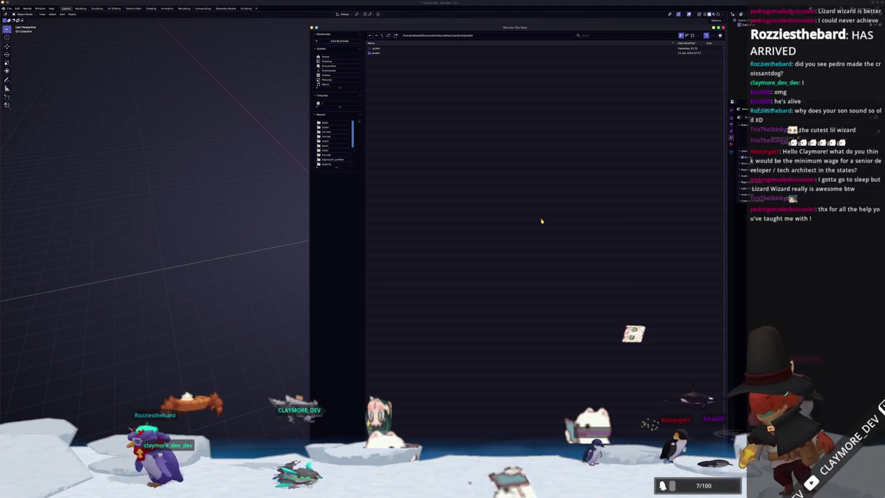
Go up to the Documents folder, then down into the project folder and its entities folder
{"action": "double_click", "coordinate": [377, 50]}
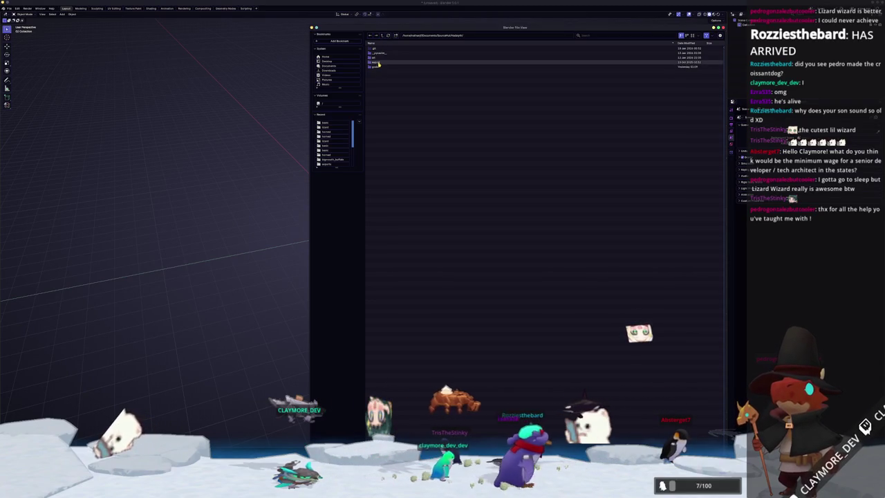
{"action": "double_click", "coordinate": [377, 63]}
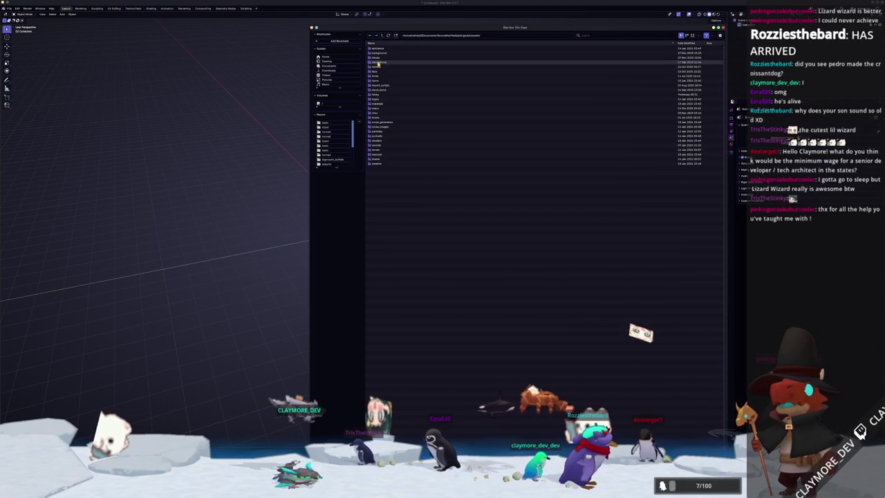
{"action": "double_click", "coordinate": [379, 67]}
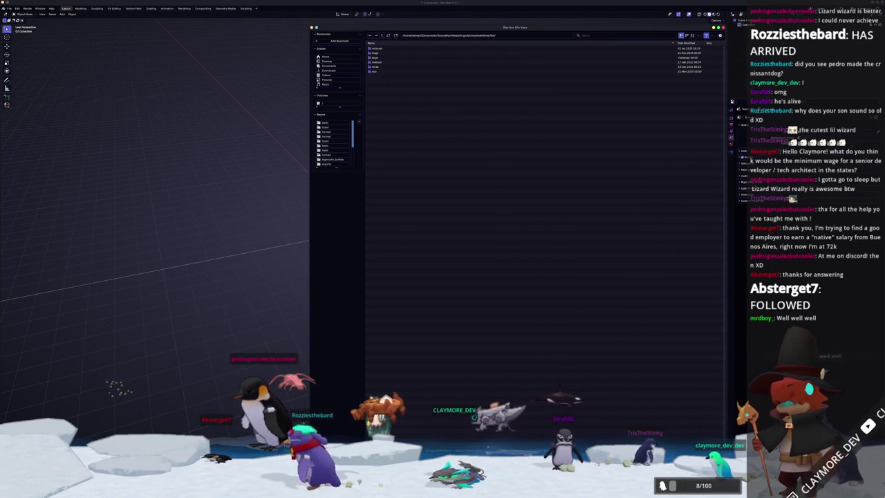
Bring up the Tasks board, move it down and minimize it, then switch to the fish generator page
{"action": "key", "text": "alt+Tab"}
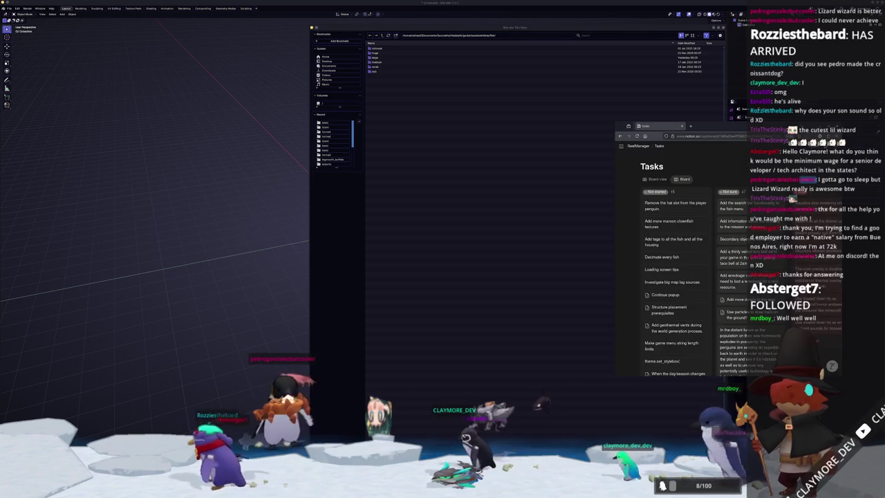
{"action": "mouse_move", "coordinate": [719, 129]}
{"action": "left_mouse_down"}
{"action": "mouse_move", "coordinate": [749, 194]}
{"action": "mouse_move", "coordinate": [700, 170]}
{"action": "mouse_move", "coordinate": [708, 175]}
{"action": "mouse_move", "coordinate": [693, 152]}
{"action": "left_mouse_up"}
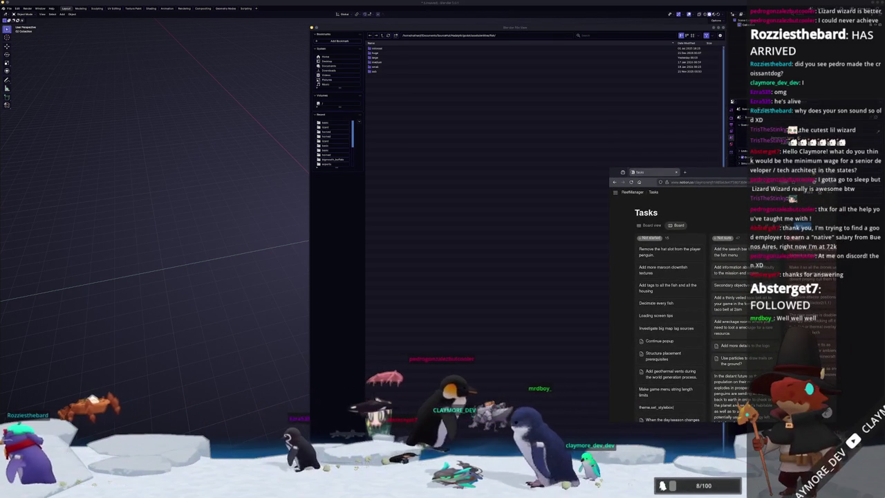
{"action": "left_click", "coordinate": [693, 152]}
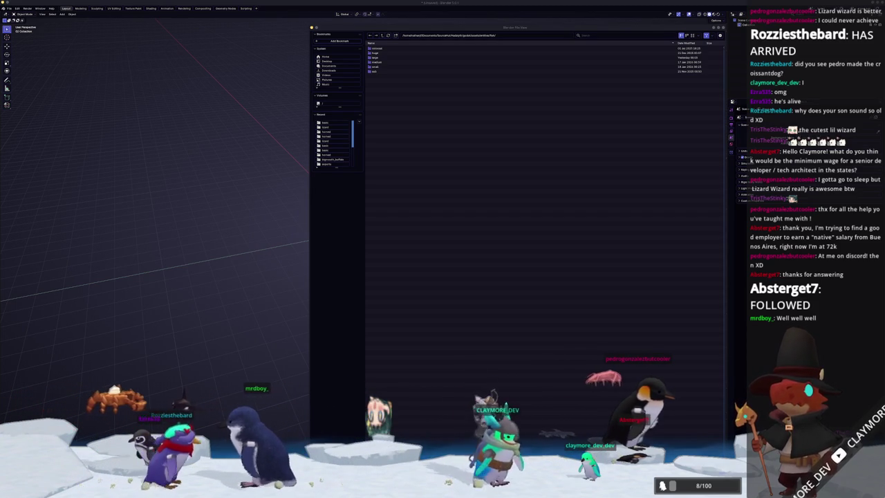
{"action": "key", "text": "alt+Tab"}
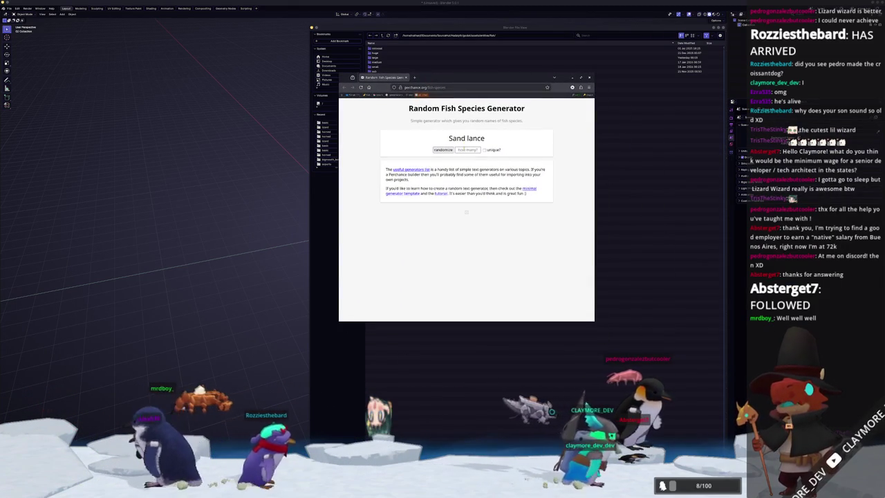
Generate 1000 fish species names in the Random Fish Species Generator
{"action": "left_click", "coordinate": [467, 149]}
{"action": "type", "text": "1000"}
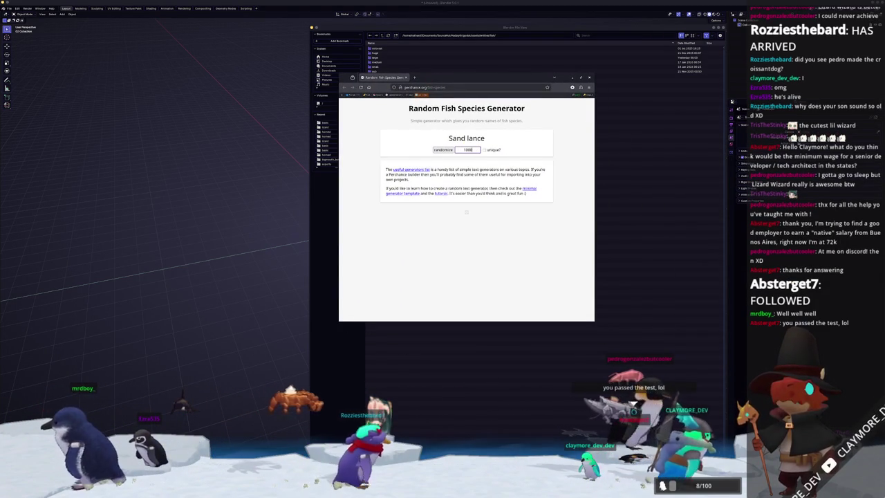
{"action": "key", "text": "Return"}
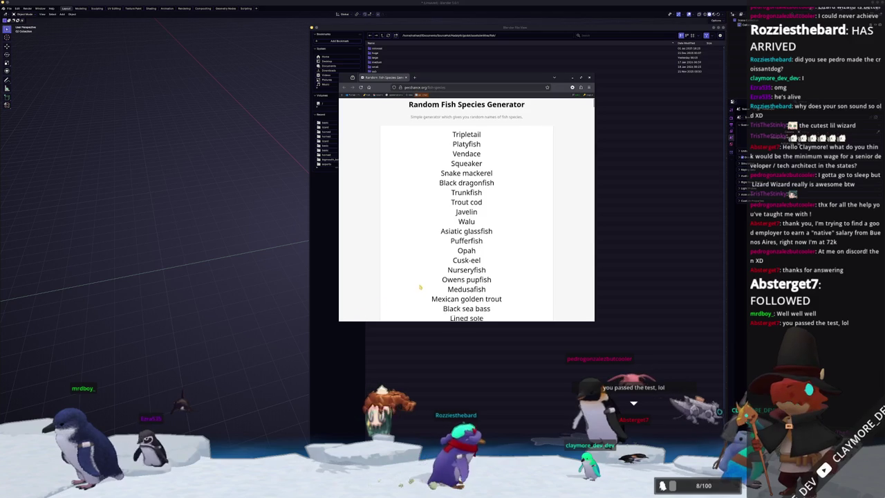
{"action": "scroll", "coordinate": [420, 286], "scroll_direction": "down", "scroll_amount": 1}
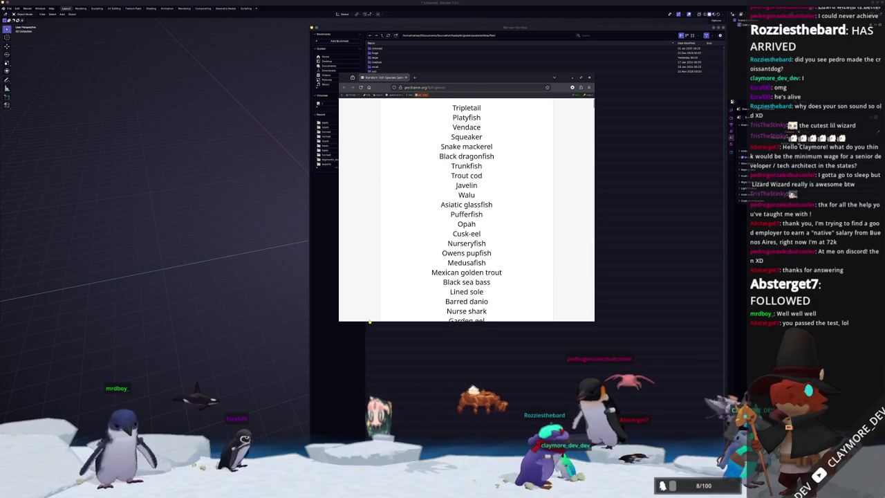
{"action": "scroll", "coordinate": [420, 242], "scroll_direction": "up", "scroll_amount": 1}
Search Google Images for Tripletail and preview one of the photos
{"action": "left_click_drag", "start_coordinate": [453, 138], "coordinate": [465, 138]}
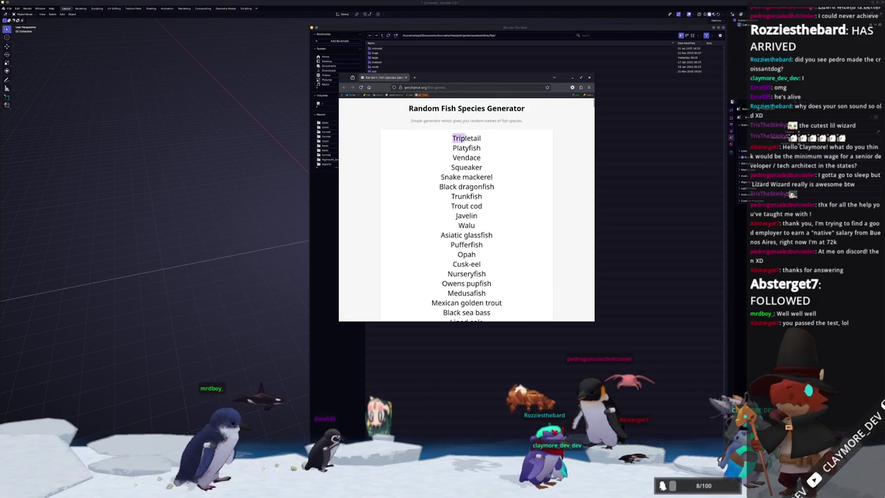
{"action": "right_click", "coordinate": [462, 138]}
{"action": "left_click", "coordinate": [488, 172]}
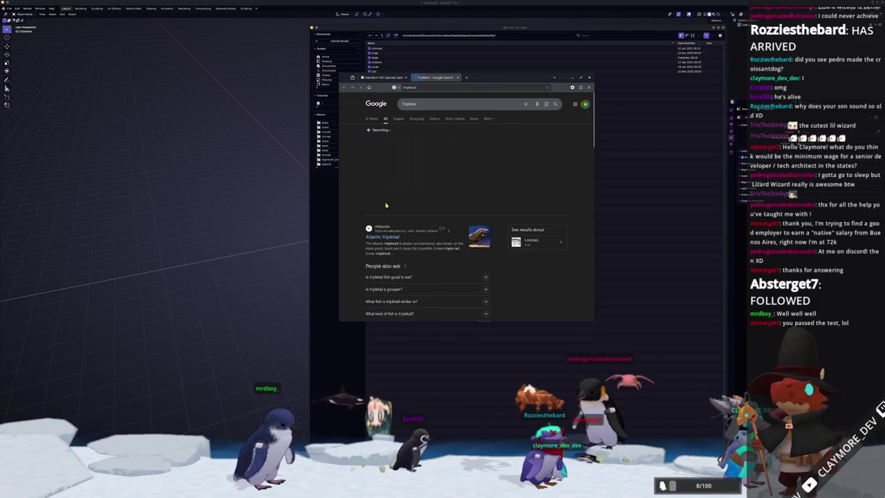
{"action": "left_click", "coordinate": [399, 119]}
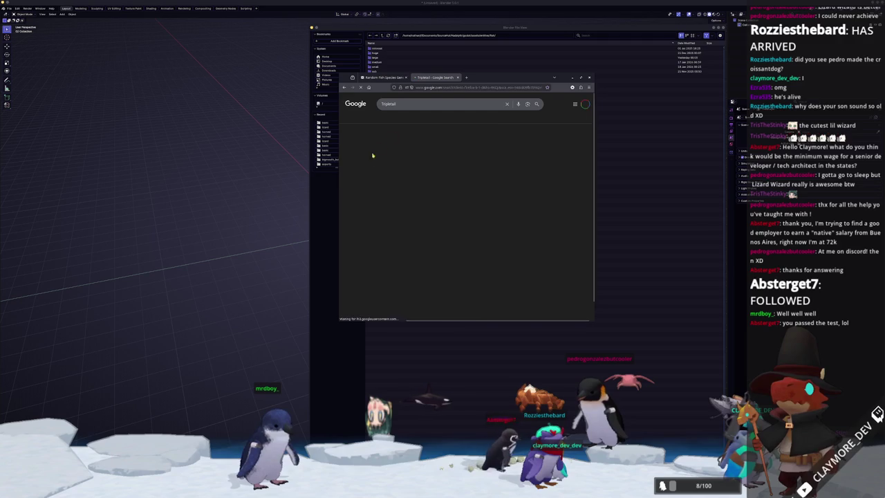
{"action": "left_click", "coordinate": [370, 166]}
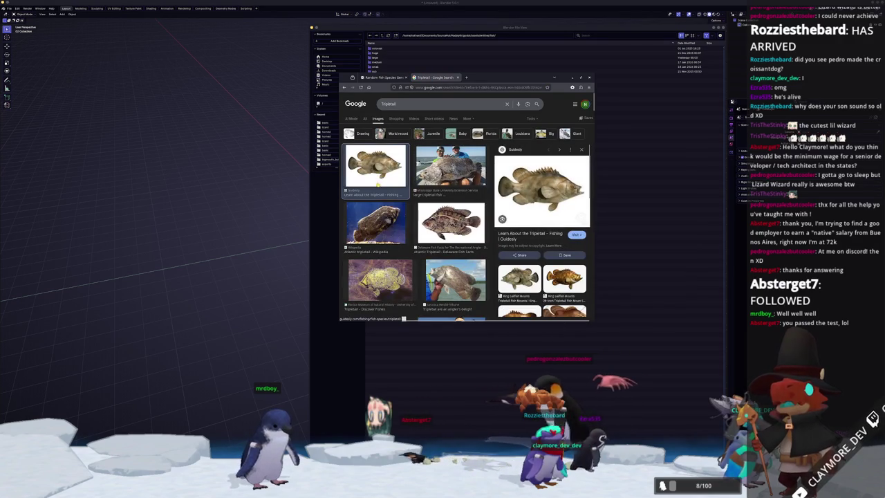
Go back to the generator's fish list, scroll through it, and minimize the browser
{"action": "left_click", "coordinate": [381, 77]}
{"action": "scroll", "coordinate": [387, 115], "scroll_direction": "down", "scroll_amount": 6}
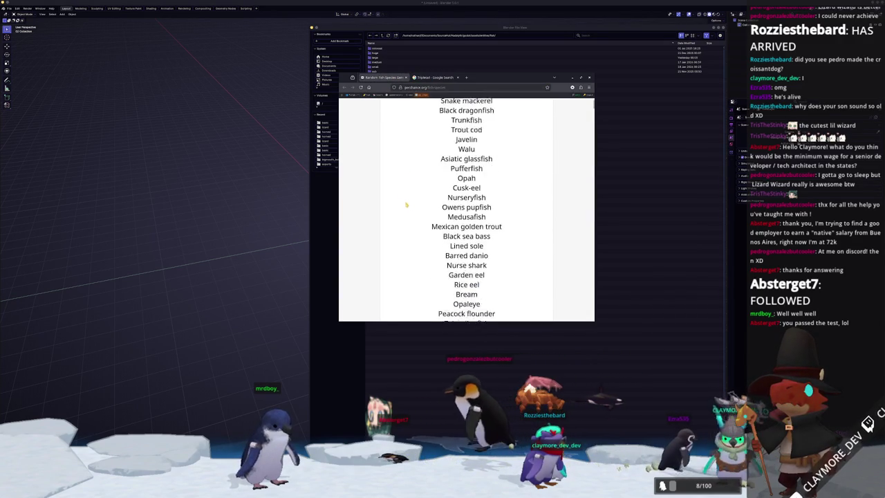
{"action": "scroll", "coordinate": [399, 204], "scroll_direction": "down", "scroll_amount": 2}
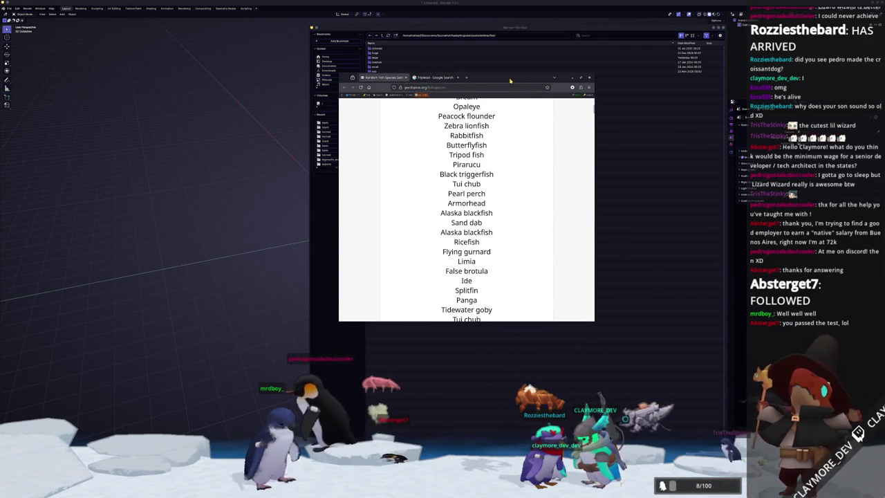
{"action": "left_click", "coordinate": [572, 77]}
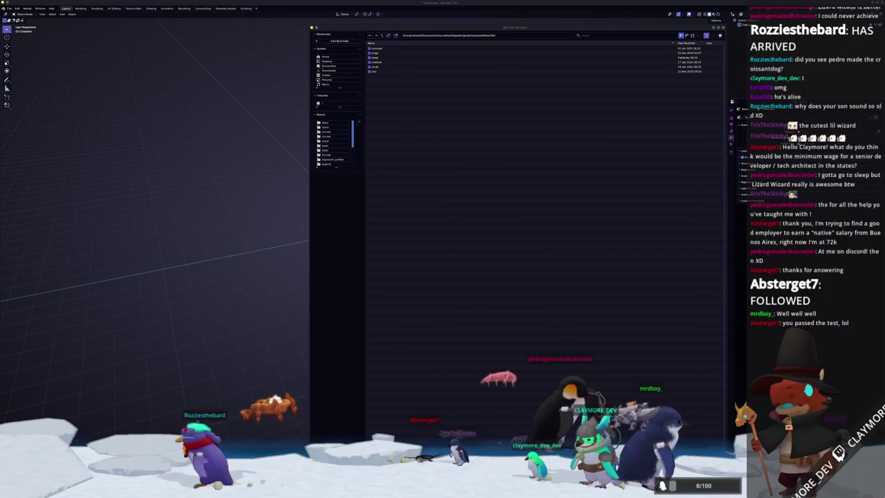
Restore the common barbel image results and preview the Fishing Planet Wiki barbel in an enlarged window
{"action": "key", "text": "super+shift+Left"}
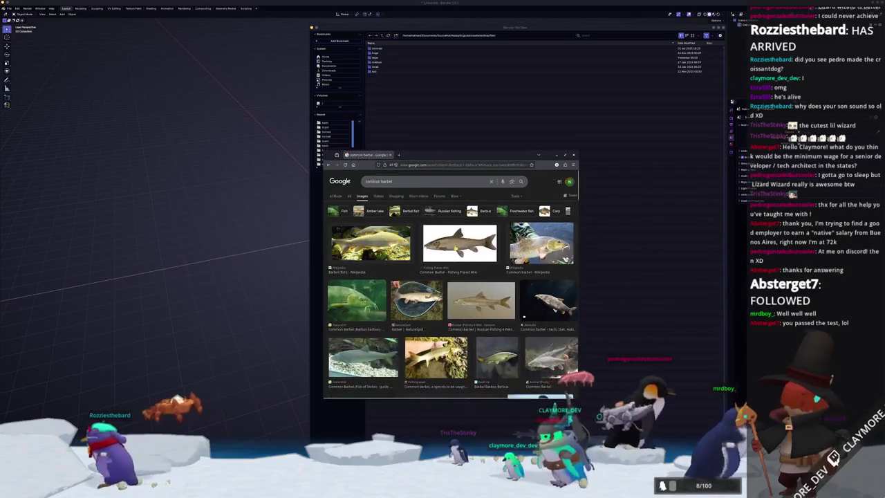
{"action": "left_click", "coordinate": [459, 242]}
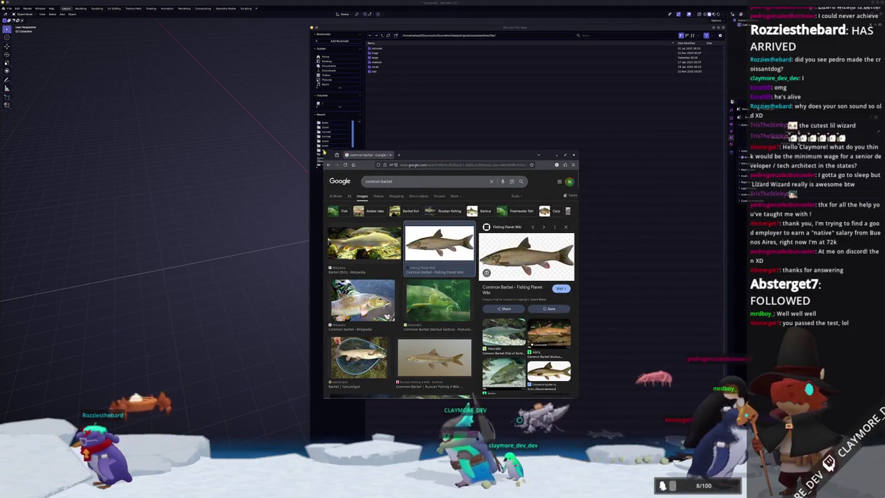
{"action": "left_click_drag", "start_coordinate": [323, 151], "coordinate": [200, 87]}
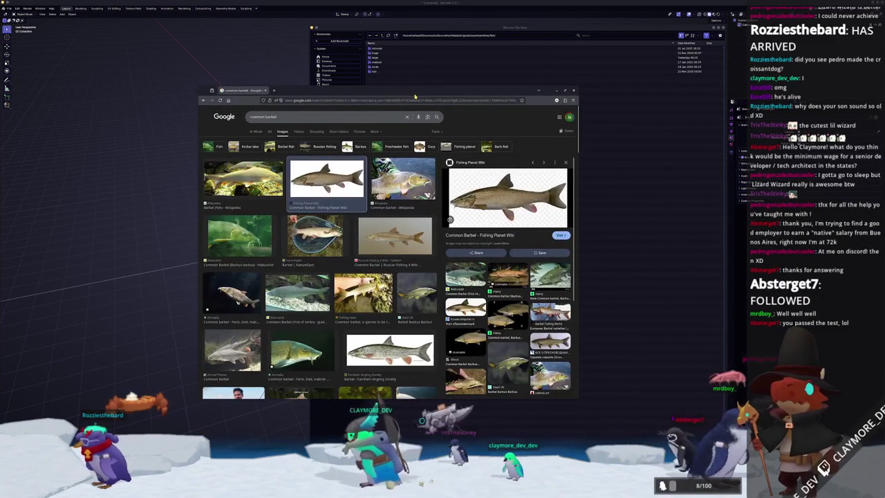
{"action": "left_click_drag", "start_coordinate": [415, 96], "coordinate": [330, 106]}
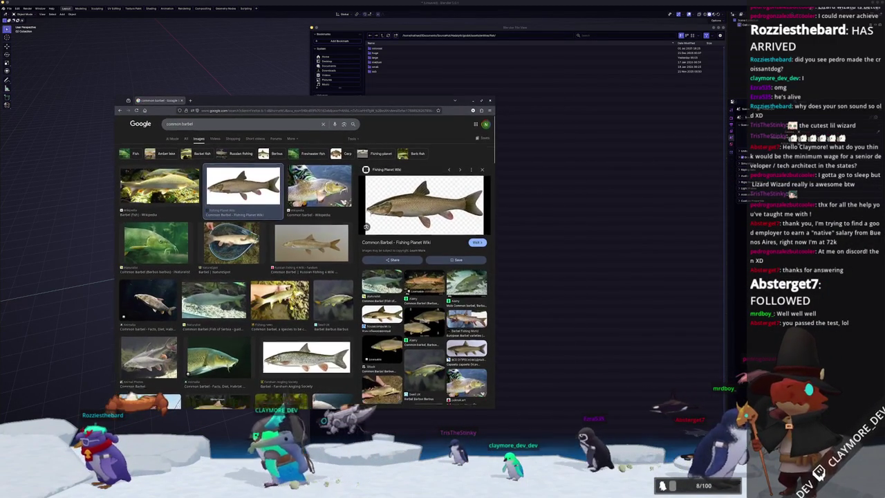
Scroll through the barbel image results and settle the browser window at the top-left
{"action": "scroll", "coordinate": [235, 276], "scroll_direction": "down", "scroll_amount": 2}
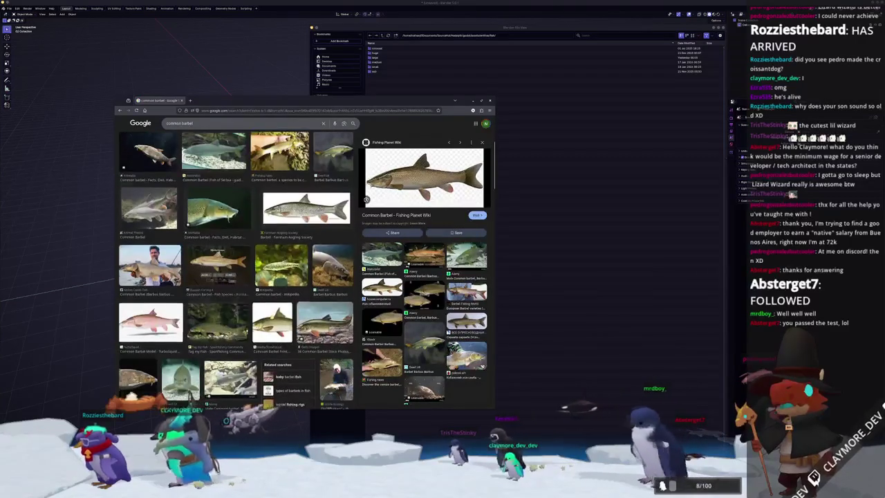
{"action": "scroll", "coordinate": [235, 277], "scroll_direction": "down", "scroll_amount": 1}
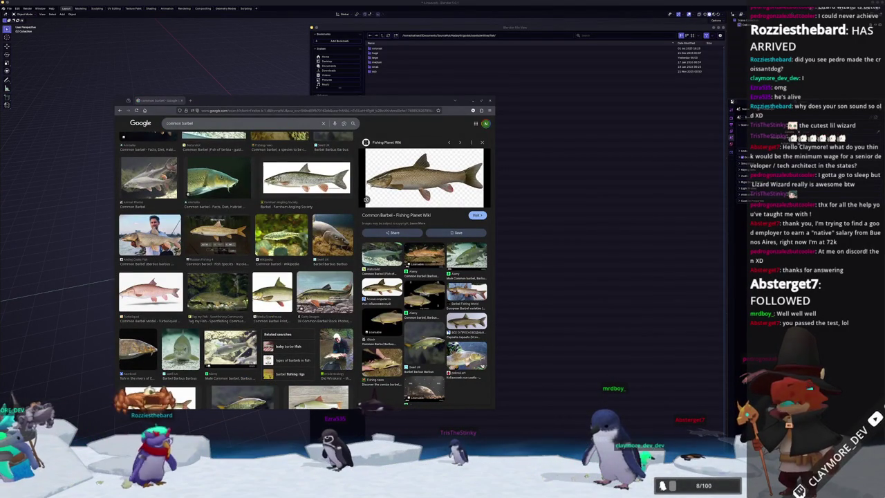
{"action": "scroll", "coordinate": [423, 290], "scroll_direction": "down", "scroll_amount": 6}
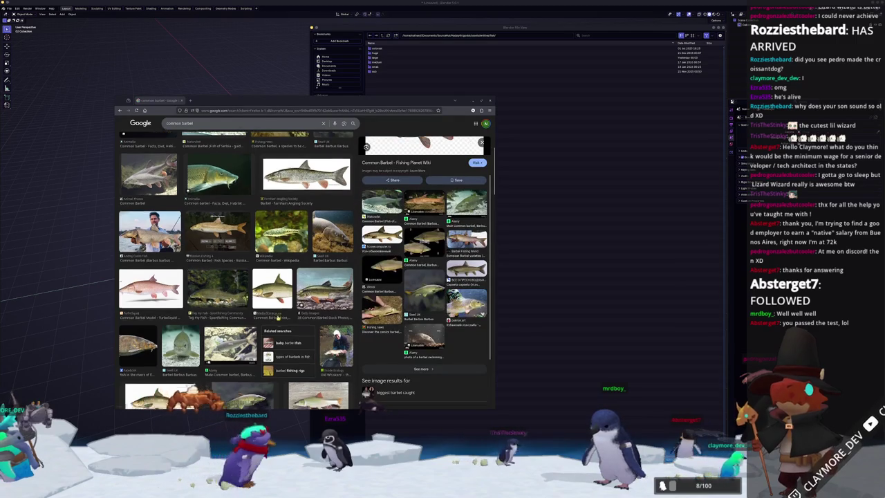
{"action": "scroll", "coordinate": [278, 315], "scroll_direction": "down", "scroll_amount": 10}
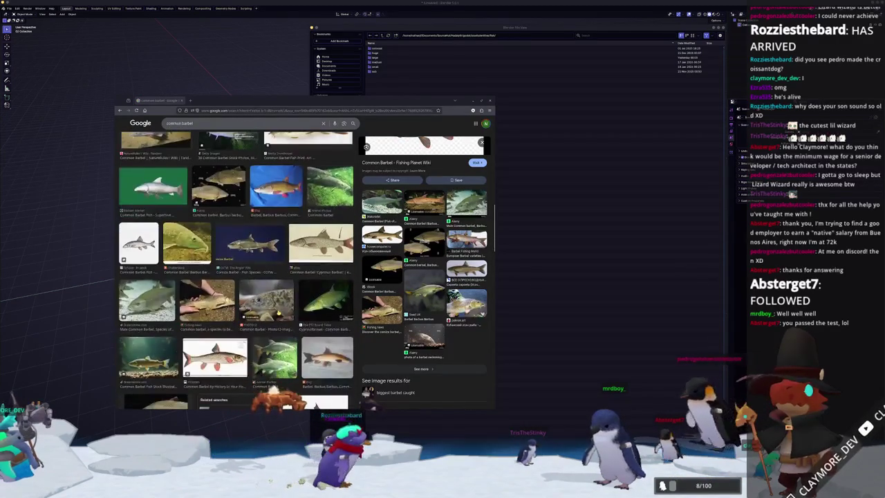
{"action": "scroll", "coordinate": [277, 314], "scroll_direction": "down", "scroll_amount": 10}
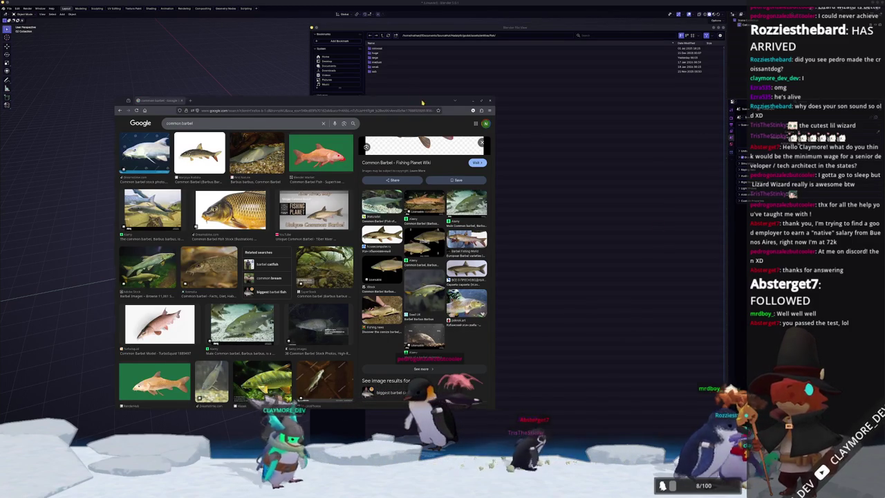
{"action": "left_click_drag", "start_coordinate": [423, 103], "coordinate": [625, 128]}
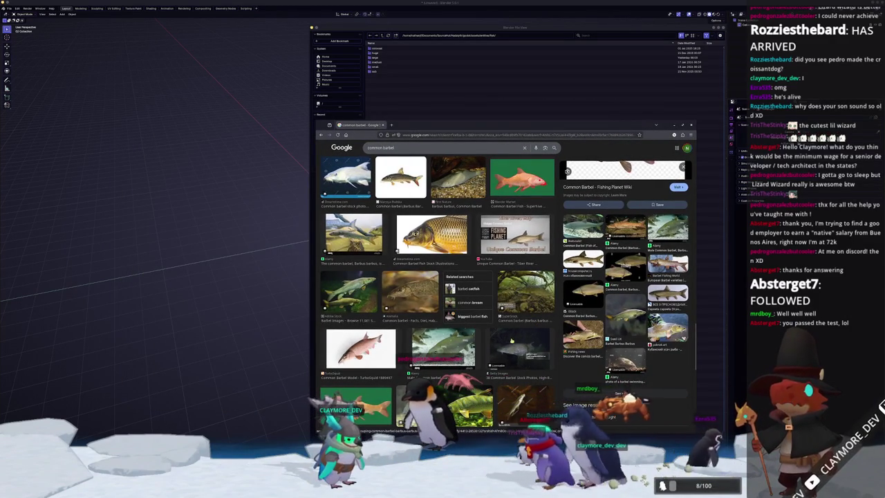
{"action": "scroll", "coordinate": [511, 341], "scroll_direction": "down", "scroll_amount": 10}
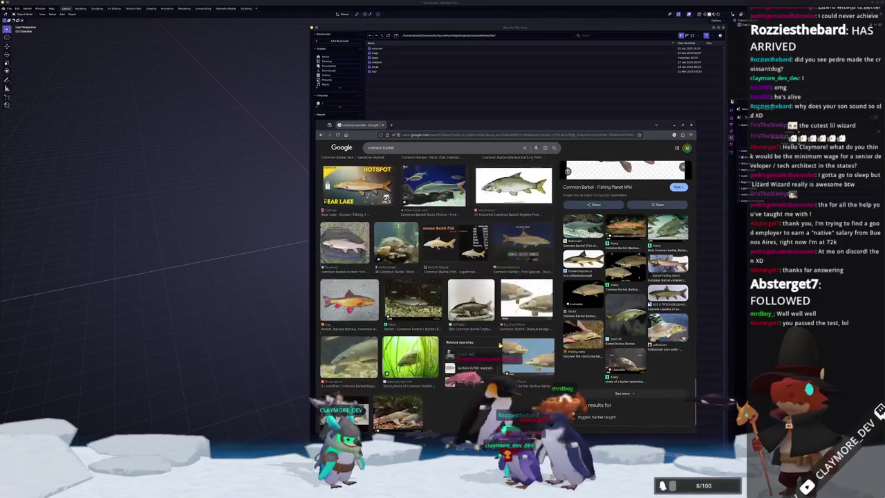
{"action": "scroll", "coordinate": [500, 345], "scroll_direction": "down", "scroll_amount": 5}
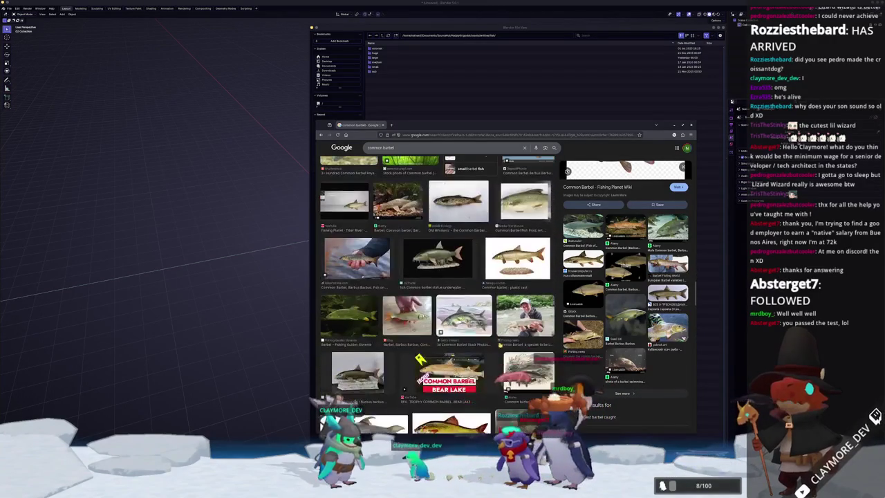
{"action": "scroll", "coordinate": [513, 343], "scroll_direction": "up", "scroll_amount": 10}
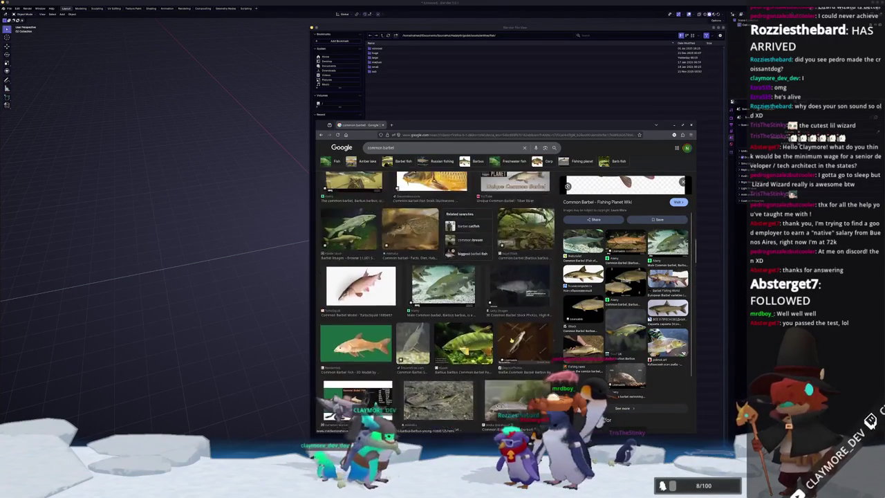
{"action": "scroll", "coordinate": [512, 343], "scroll_direction": "up", "scroll_amount": 10}
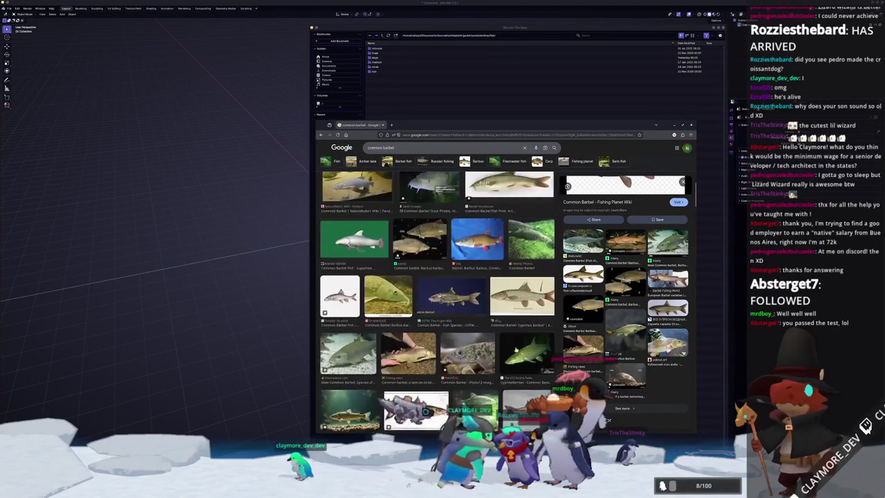
{"action": "scroll", "coordinate": [526, 338], "scroll_direction": "up", "scroll_amount": 5}
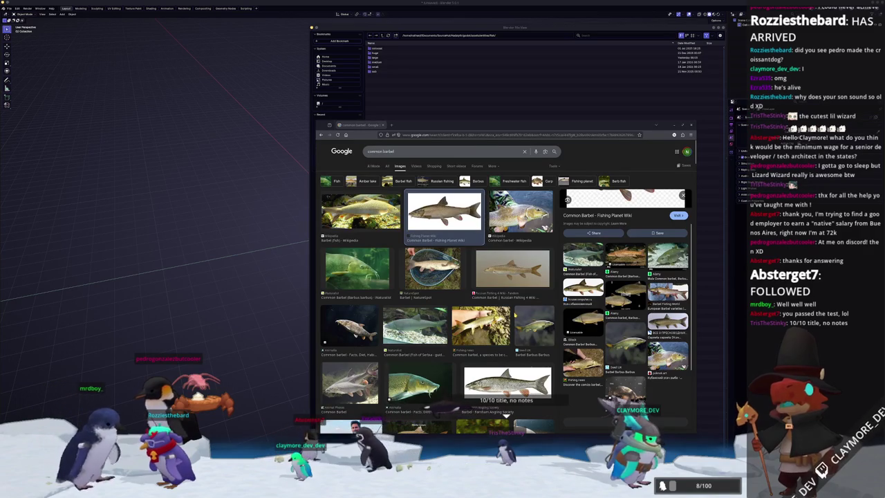
{"action": "mouse_move", "coordinate": [529, 130]}
{"action": "left_mouse_down"}
{"action": "mouse_move", "coordinate": [388, 122]}
{"action": "mouse_move", "coordinate": [234, 81]}
{"action": "left_mouse_up"}
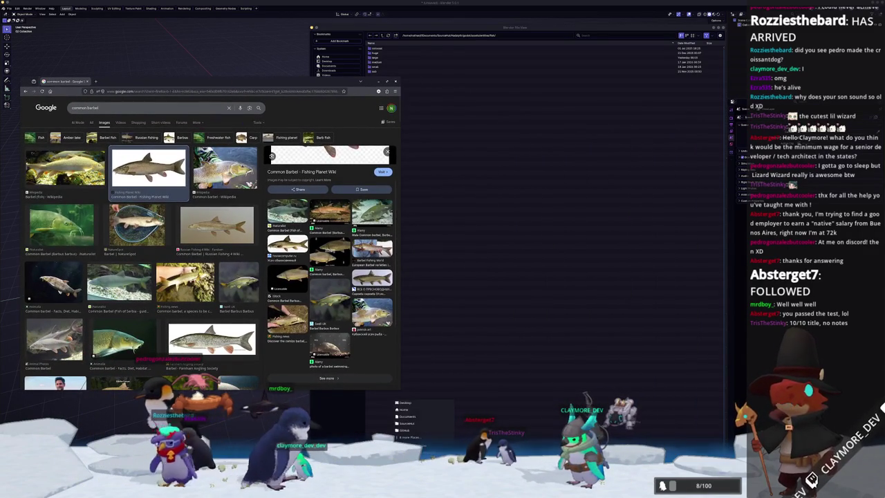
Open Dolphin and browse to SourceHut/Hadalyth/godot/assets/entities/fish/medium
{"action": "left_click", "coordinate": [426, 418]}
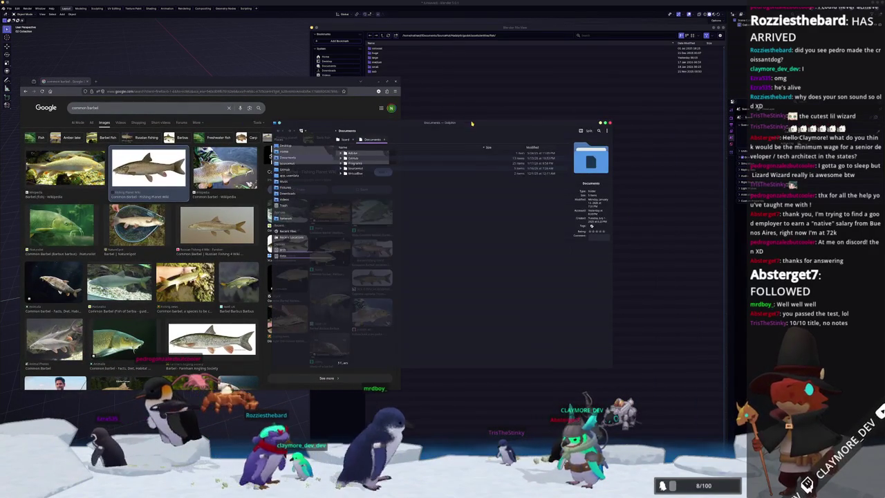
{"action": "left_click_drag", "start_coordinate": [463, 88], "coordinate": [643, 173]}
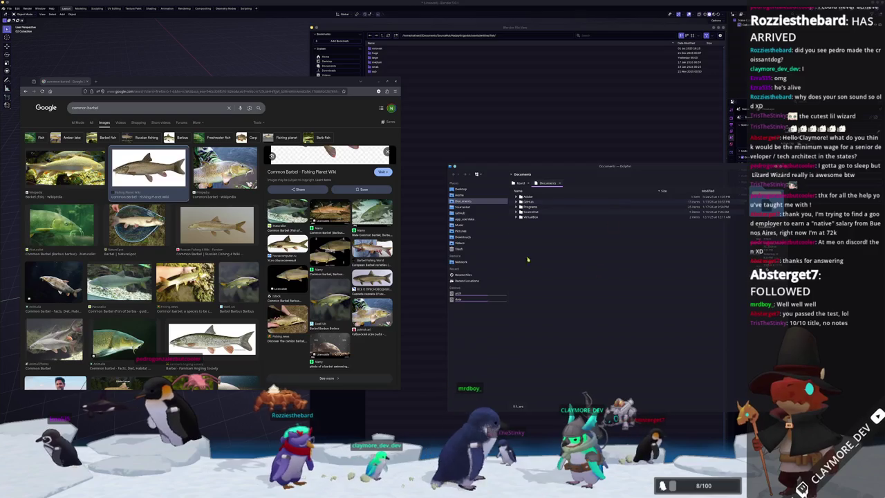
{"action": "double_click", "coordinate": [526, 212]}
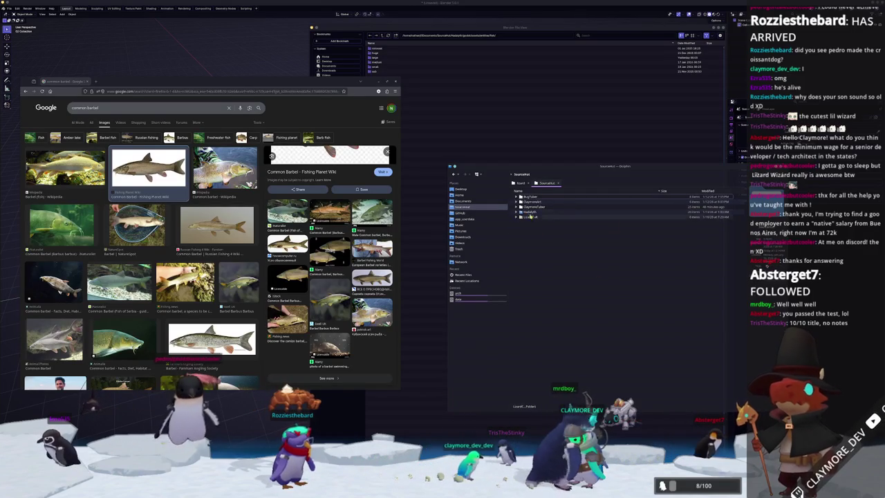
{"action": "double_click", "coordinate": [530, 212]}
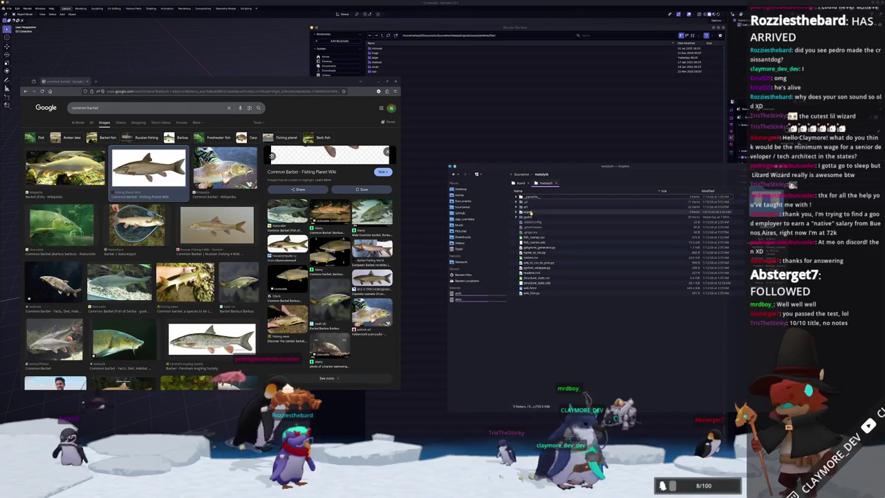
{"action": "double_click", "coordinate": [531, 217]}
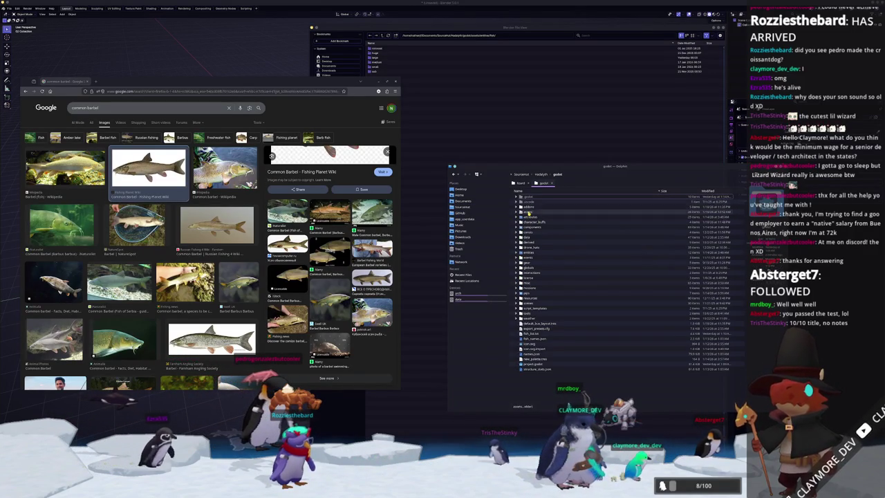
{"action": "double_click", "coordinate": [529, 212]}
{"action": "double_click", "coordinate": [529, 215]}
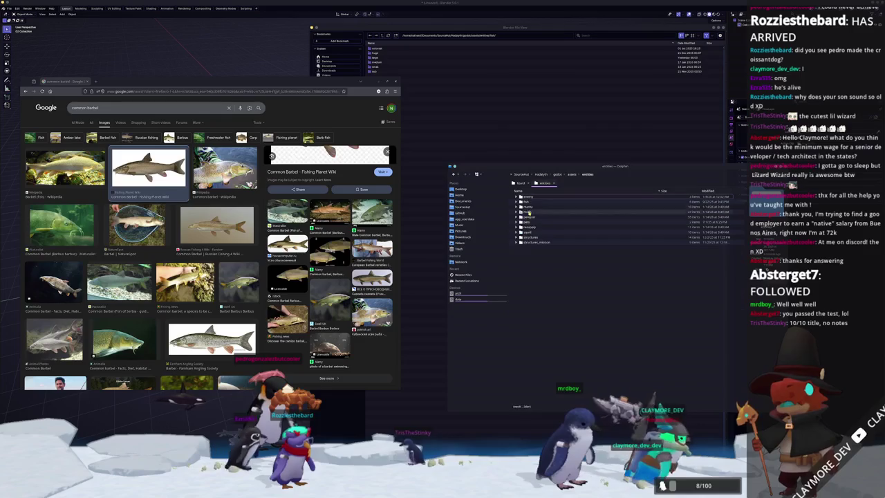
{"action": "double_click", "coordinate": [529, 215]}
{"action": "scroll", "coordinate": [142, 242], "scroll_direction": "down", "scroll_amount": 2}
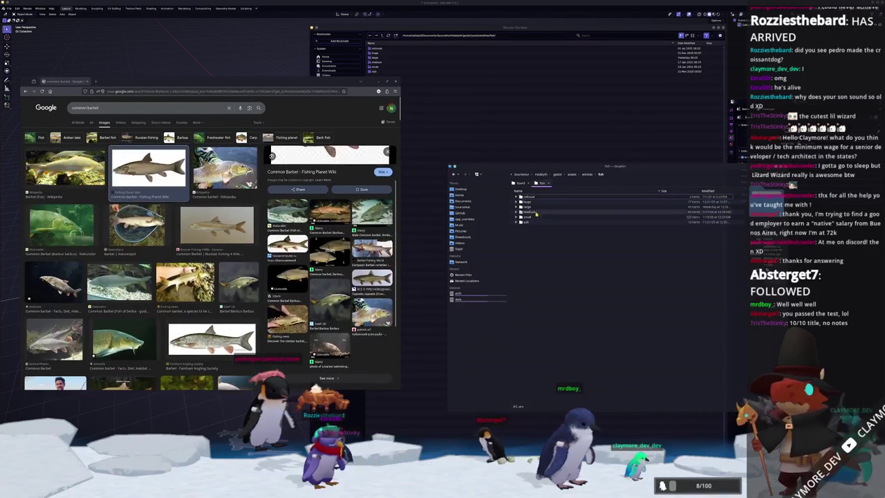
{"action": "double_click", "coordinate": [534, 212]}
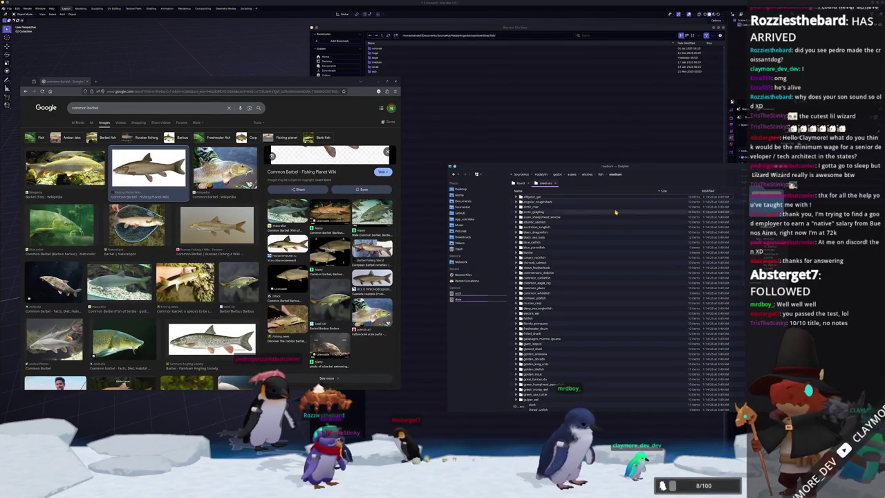
Create a common_barbel folder in fish/medium and open it
{"action": "left_click", "coordinate": [699, 244]}
{"action": "type", "text": "common_barbel"}
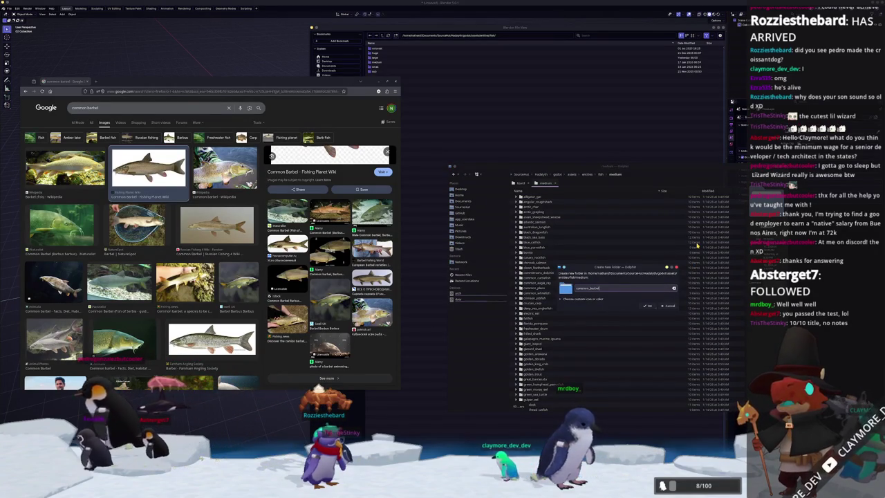
{"action": "key", "text": "Return"}
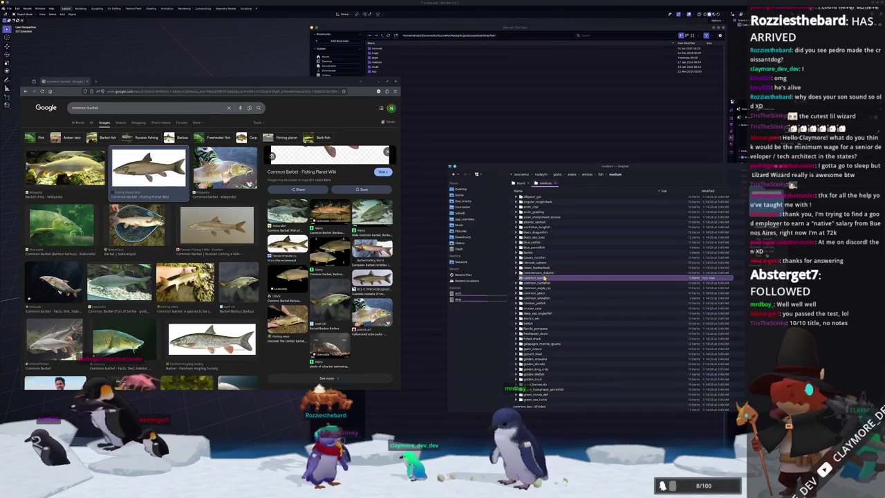
{"action": "double_click", "coordinate": [543, 278]}
Create a 'references' subfolder inside common_barbel and open it
{"action": "mouse_move", "coordinate": [578, 226]}
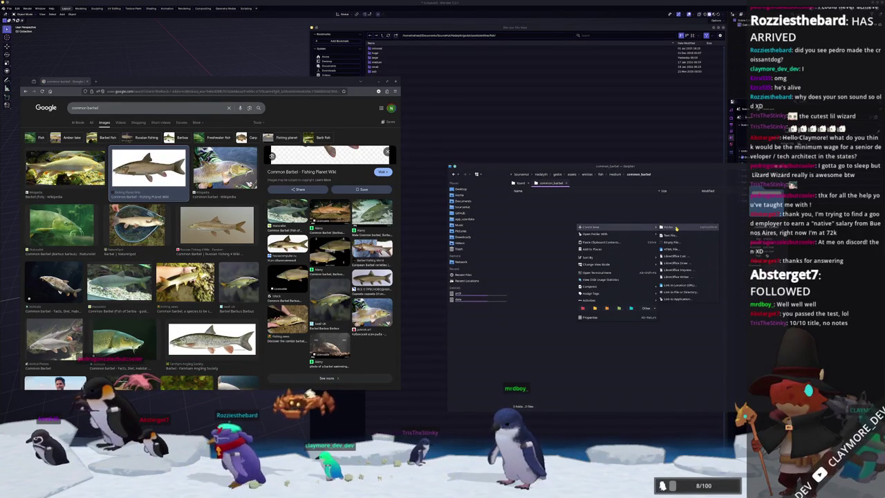
{"action": "left_click", "coordinate": [659, 249]}
{"action": "type", "text": "rences"}
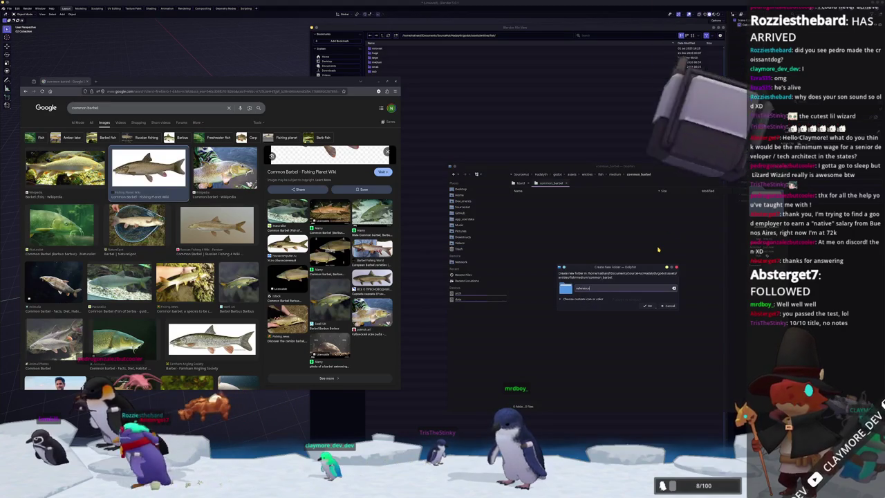
{"action": "key", "text": "Return"}
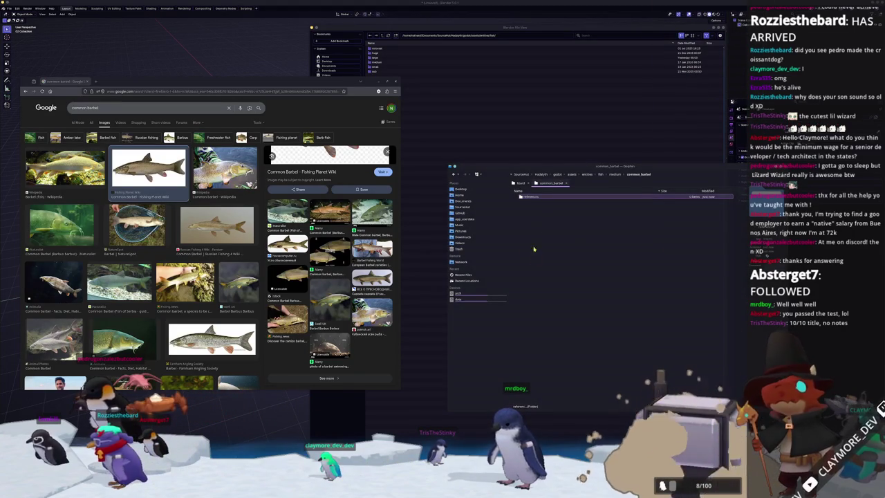
{"action": "double_click", "coordinate": [543, 197]}
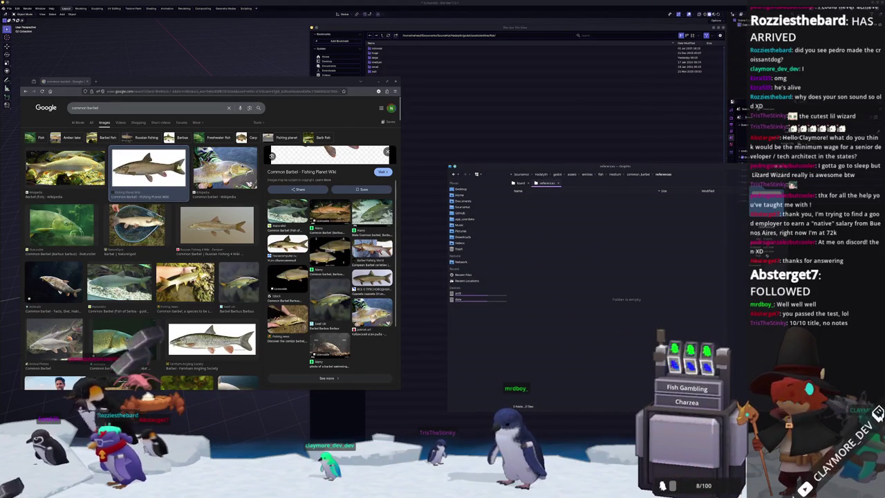
Open the Fishing Planet barbel image in a new tab, then scroll further through the results
{"action": "right_click", "coordinate": [334, 188]}
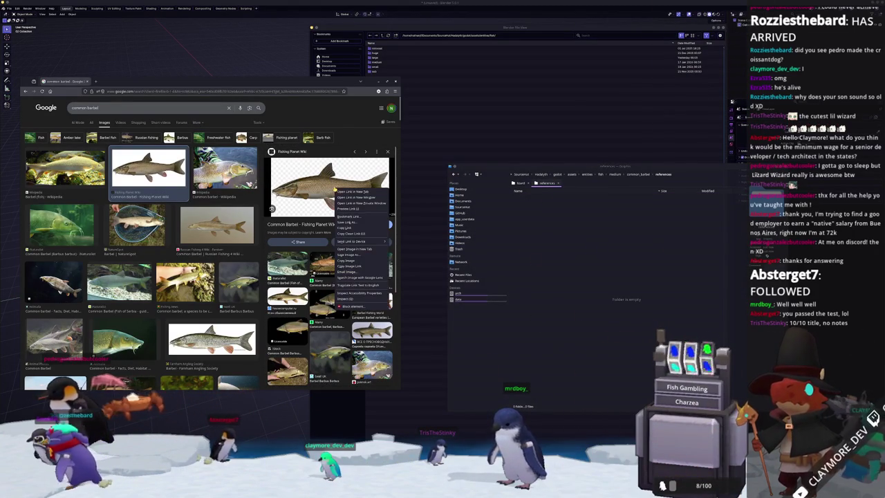
{"action": "left_click", "coordinate": [371, 250]}
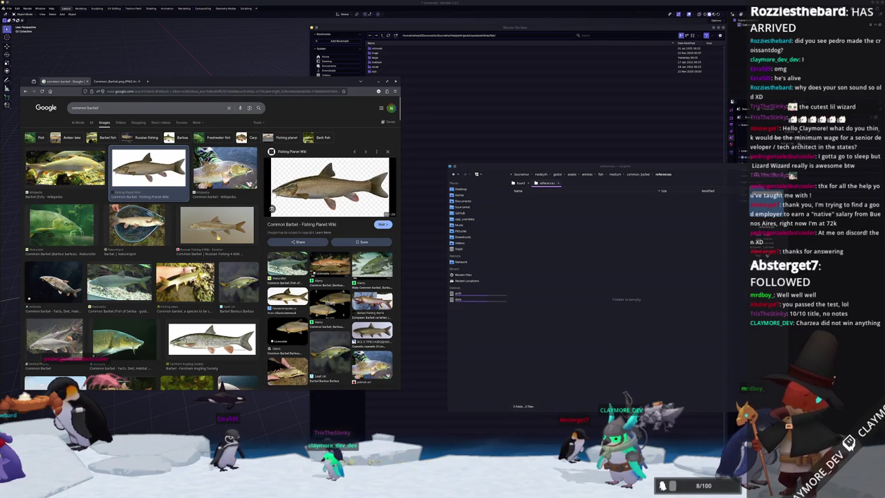
{"action": "scroll", "coordinate": [191, 256], "scroll_direction": "down", "scroll_amount": 3}
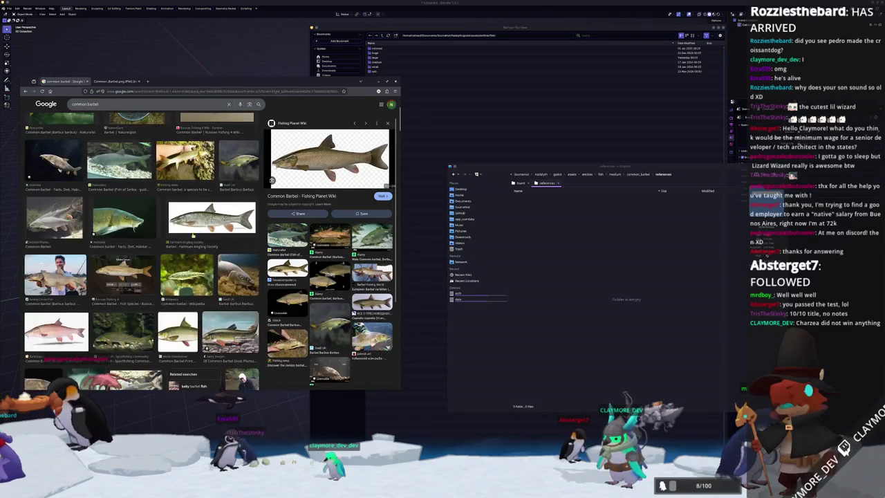
{"action": "scroll", "coordinate": [141, 256], "scroll_direction": "down", "scroll_amount": 3}
{"action": "scroll", "coordinate": [106, 270], "scroll_direction": "down", "scroll_amount": 2}
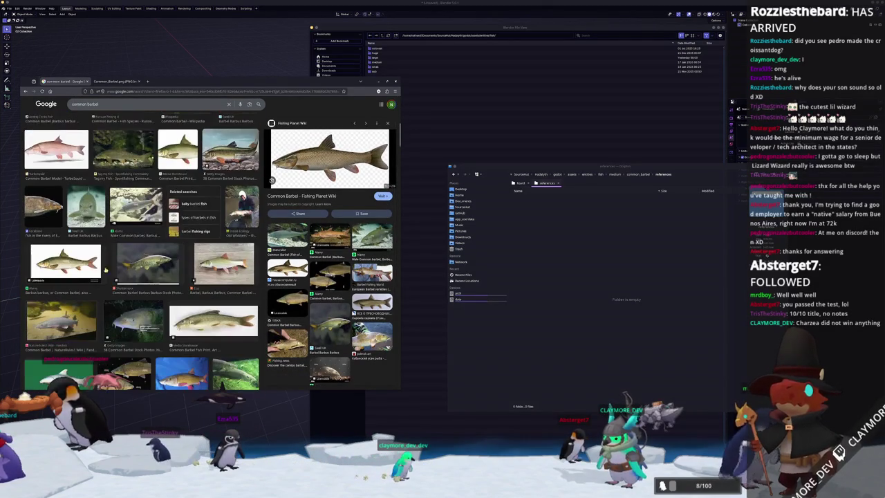
{"action": "scroll", "coordinate": [139, 259], "scroll_direction": "down", "scroll_amount": 3}
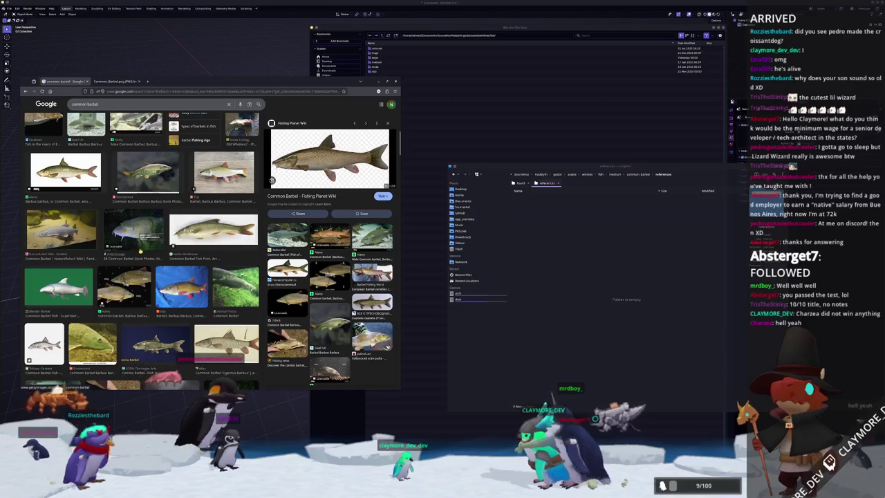
Preview the carved wooden barbel result, then the Media Storehouse barbel print
{"action": "scroll", "coordinate": [141, 251], "scroll_direction": "up", "scroll_amount": 3}
{"action": "left_click", "coordinate": [224, 263]}
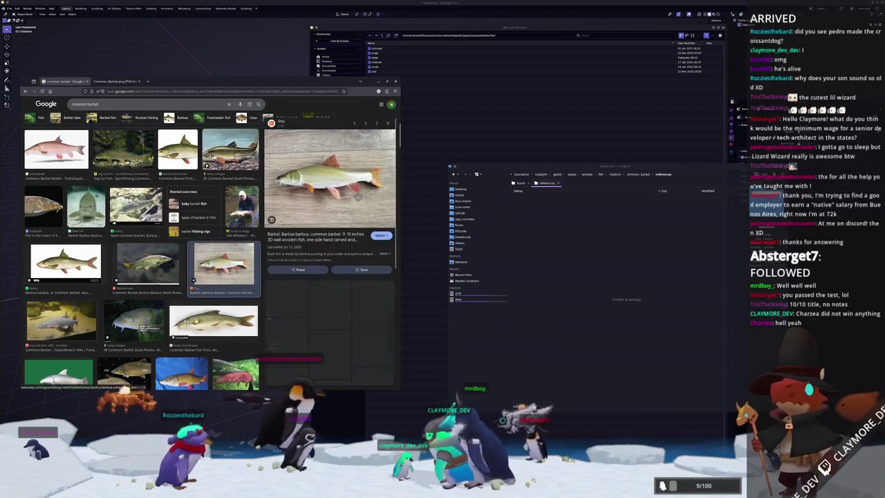
{"action": "scroll", "coordinate": [173, 276], "scroll_direction": "down", "scroll_amount": 5}
{"action": "left_click", "coordinate": [177, 380]}
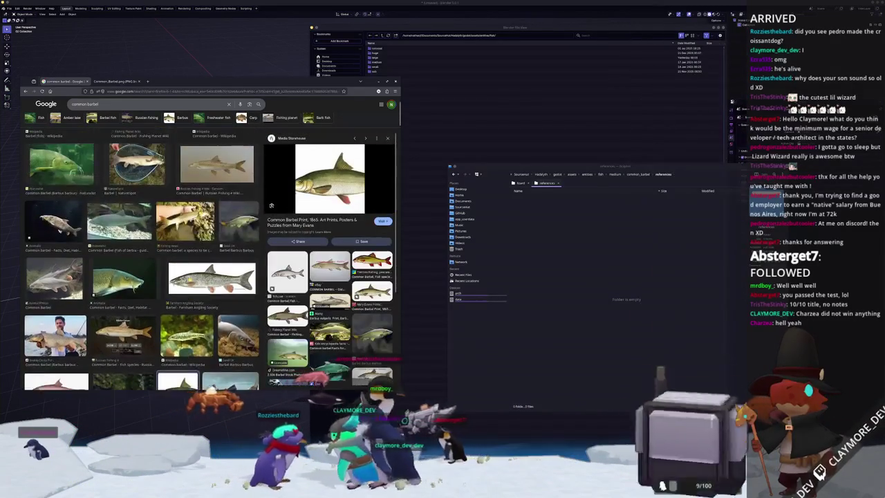
{"action": "scroll", "coordinate": [141, 259], "scroll_direction": "up", "scroll_amount": 3}
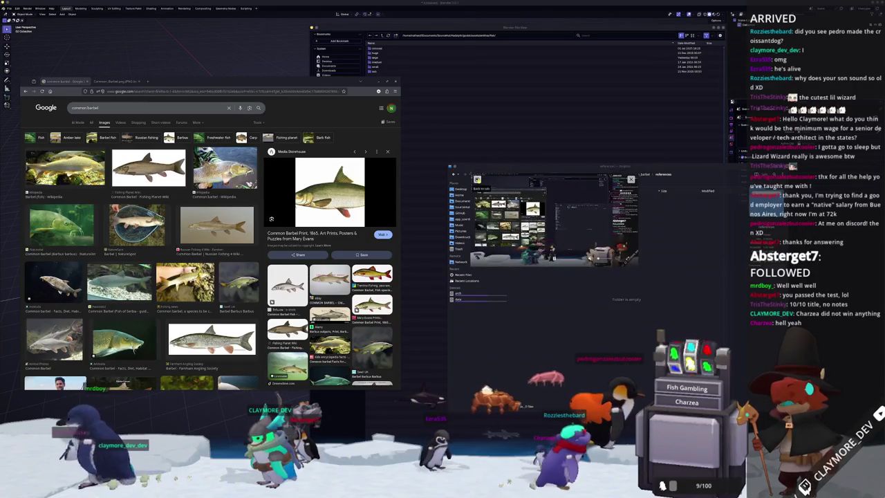
Move the window aside to show Godot's Project Manager listing ClaymoreTuber, HADALYTH, BugTuber and LizardCult
{"action": "mouse_move", "coordinate": [449, 167]}
{"action": "left_mouse_down"}
{"action": "mouse_move", "coordinate": [421, 163]}
{"action": "mouse_move", "coordinate": [223, 32]}
{"action": "left_mouse_up"}
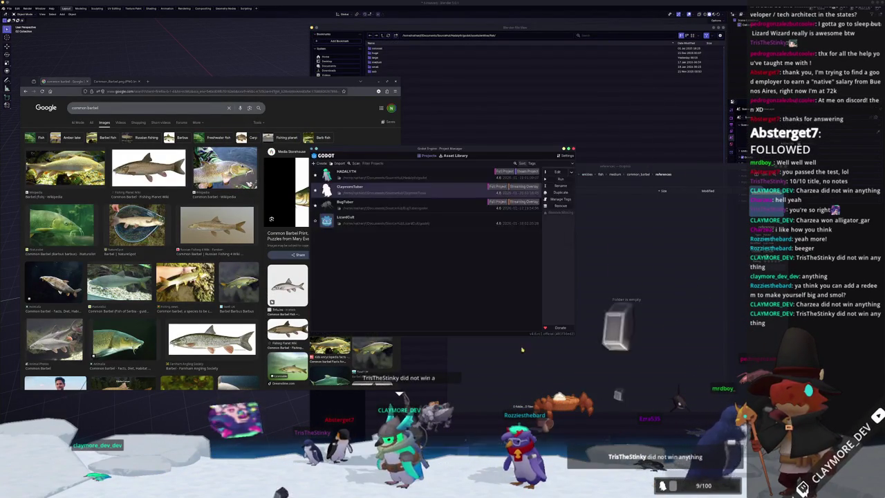
Choose Edit on ClaymoreTuber in the Project Manager to load it in the editor
{"action": "left_click", "coordinate": [559, 173]}
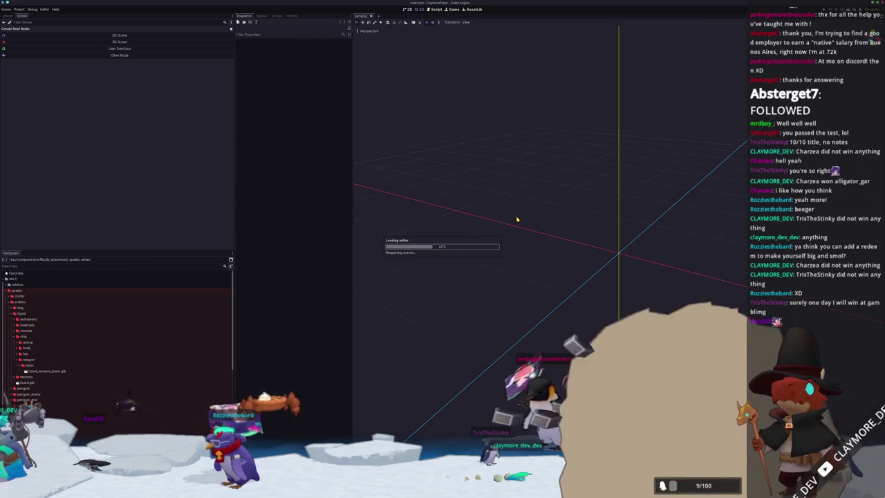
Open the Lizard avatar's scene and inspect its AnimationTree node
{"action": "scroll", "coordinate": [520, 220], "scroll_direction": "up", "scroll_amount": 5}
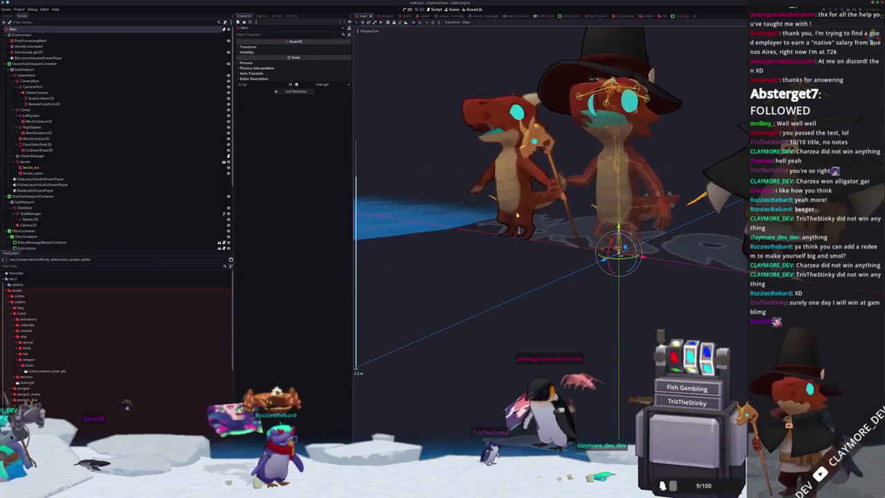
{"action": "scroll", "coordinate": [520, 220], "scroll_direction": "down", "scroll_amount": 6}
{"action": "scroll", "coordinate": [520, 219], "scroll_direction": "up", "scroll_amount": 2}
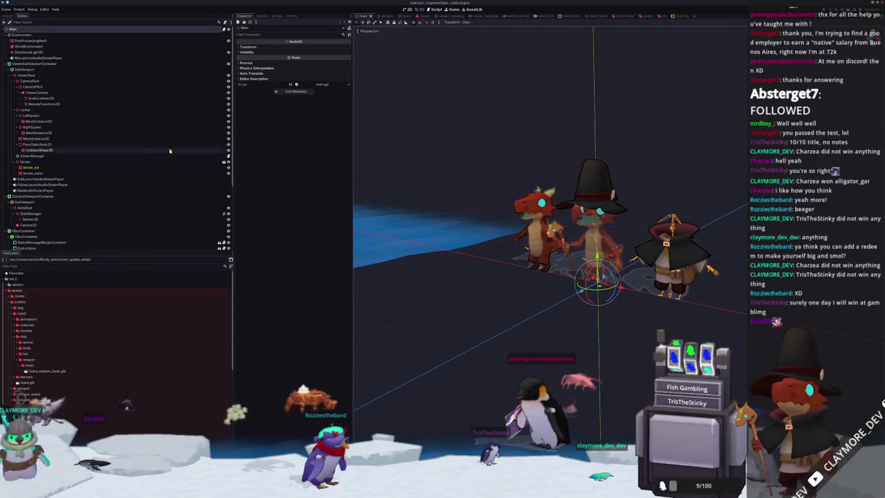
{"action": "scroll", "coordinate": [46, 157], "scroll_direction": "down", "scroll_amount": 5}
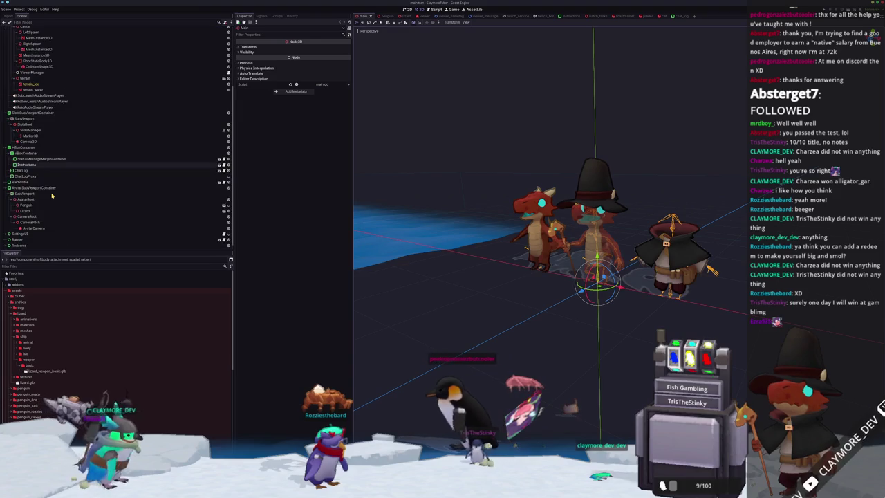
{"action": "left_click", "coordinate": [165, 205]}
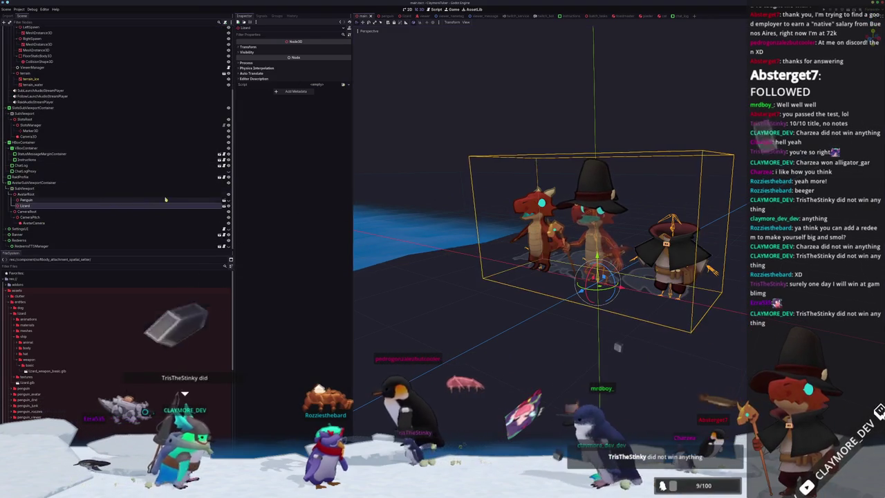
{"action": "left_click", "coordinate": [224, 205]}
{"action": "scroll", "coordinate": [609, 263], "scroll_direction": "down", "scroll_amount": 5}
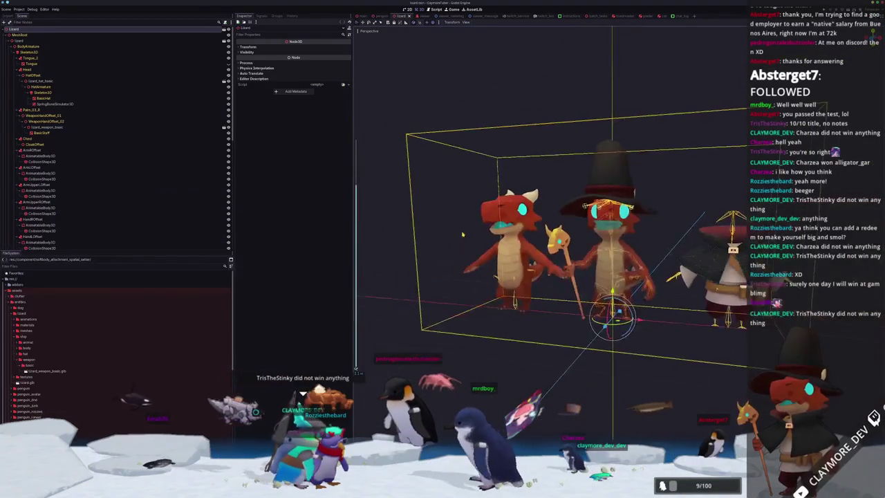
{"action": "scroll", "coordinate": [77, 241], "scroll_direction": "down", "scroll_amount": 5}
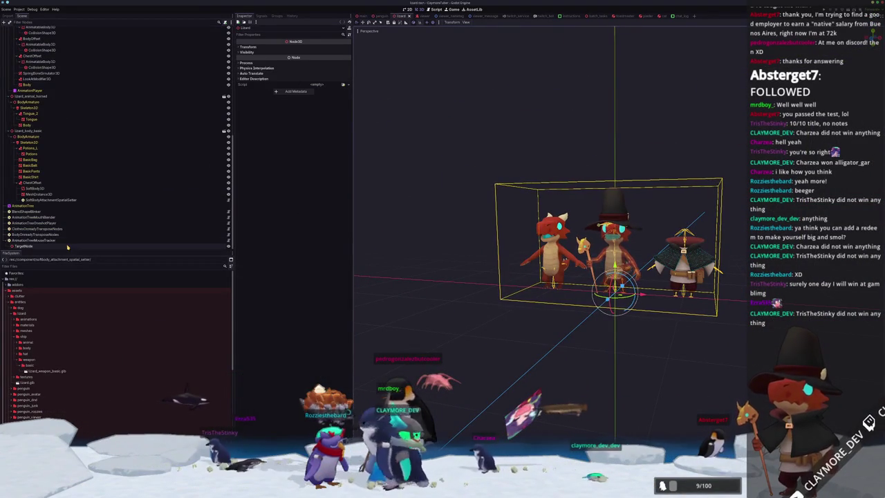
{"action": "left_click", "coordinate": [59, 206]}
{"action": "scroll", "coordinate": [69, 173], "scroll_direction": "up", "scroll_amount": 10}
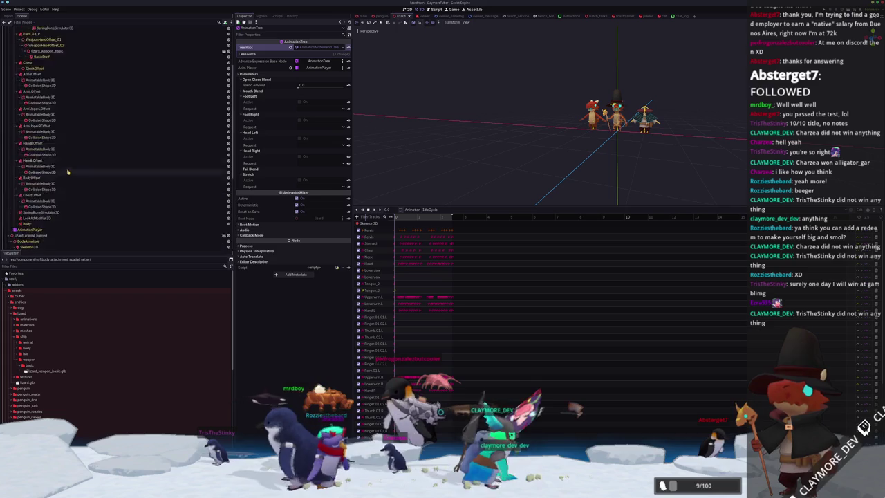
Back in the main scene, nudge AvatarRoot slightly along its depth axis, then select AvatarCamera
{"action": "left_click", "coordinate": [359, 15]}
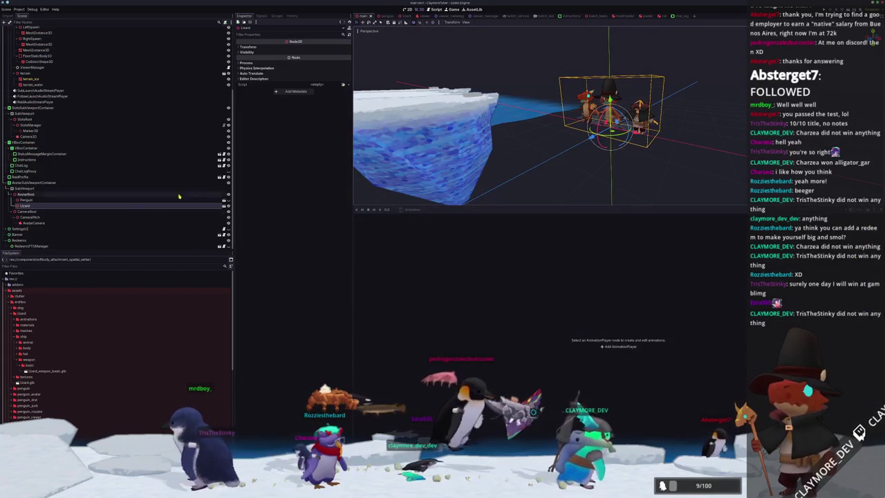
{"action": "left_click", "coordinate": [34, 222]}
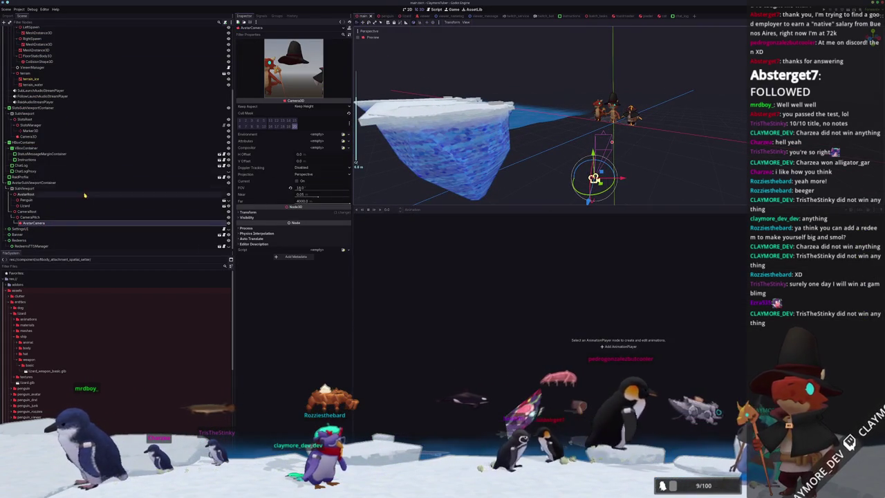
{"action": "left_click", "coordinate": [58, 197]}
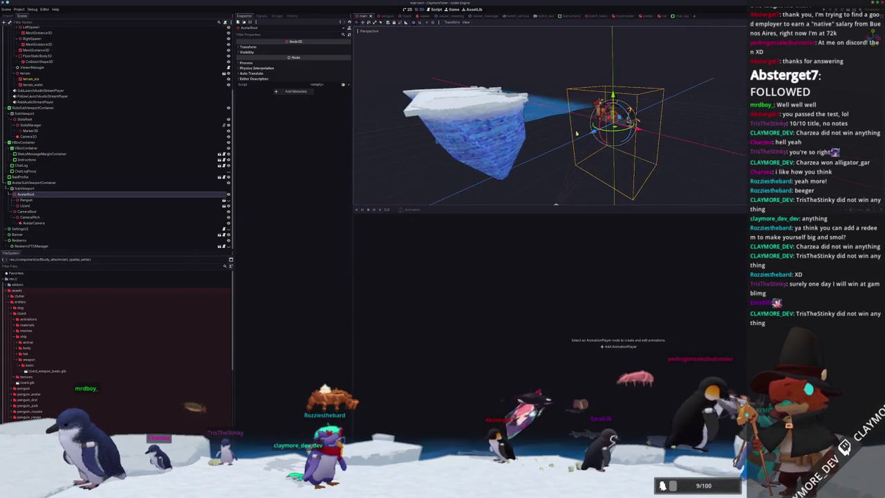
{"action": "left_click_drag", "start_coordinate": [593, 132], "coordinate": [592, 133]}
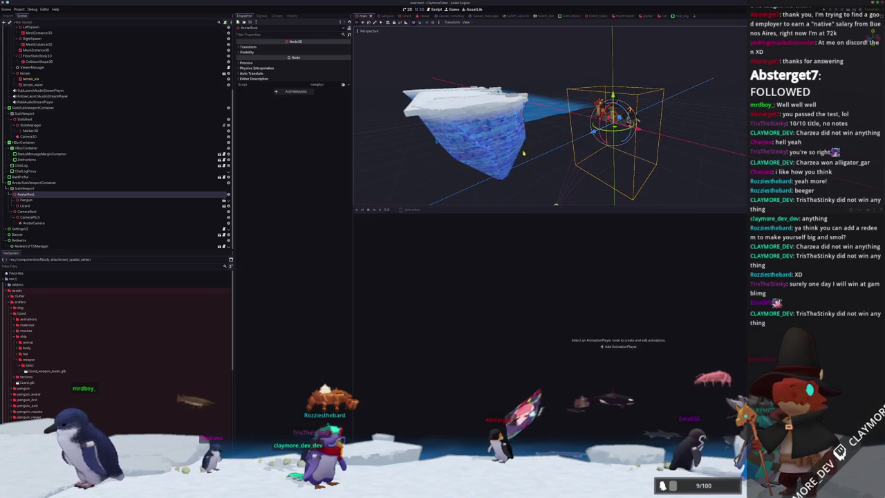
{"action": "left_click", "coordinate": [27, 212]}
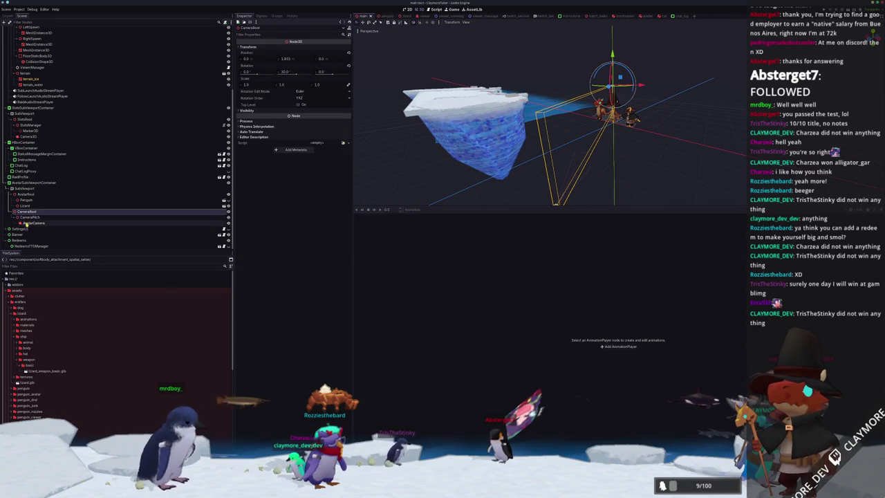
{"action": "left_click", "coordinate": [31, 222]}
{"action": "scroll", "coordinate": [550, 118], "scroll_direction": "up", "scroll_amount": 3}
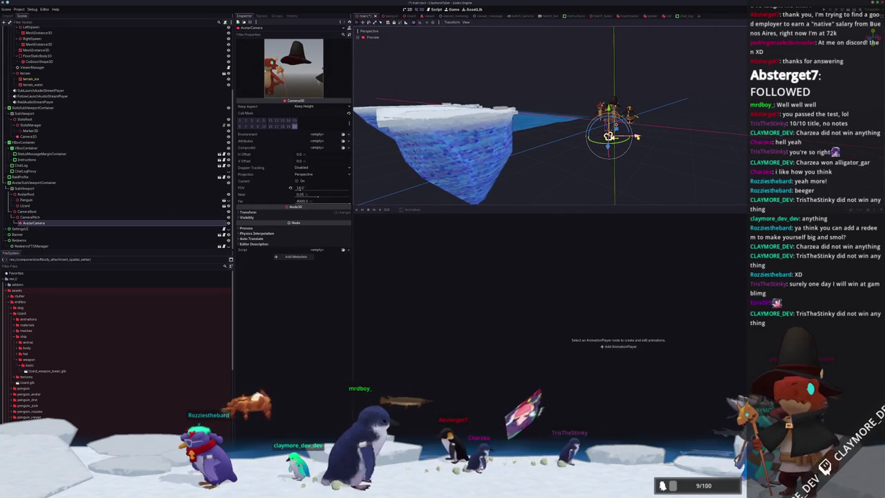
Run the ClaymoreTuber project with F5 and switch between the game window and the editor
{"action": "key", "text": "F5"}
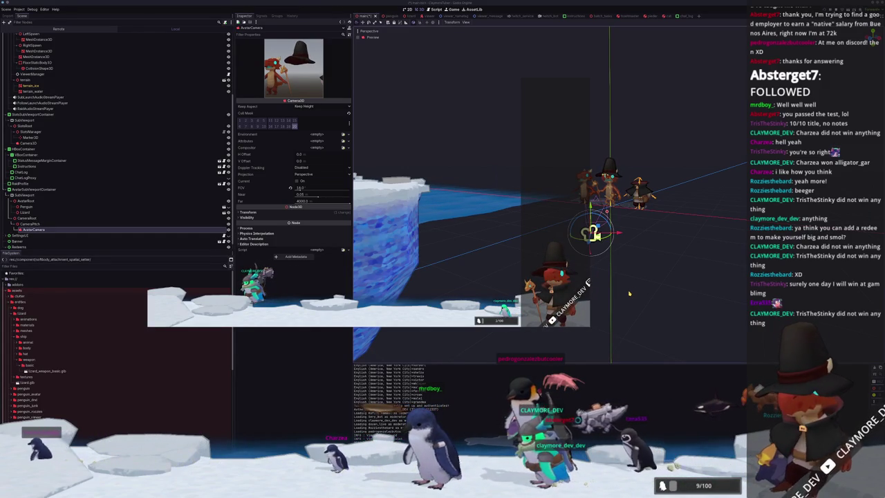
{"action": "key", "text": "alt+Tab"}
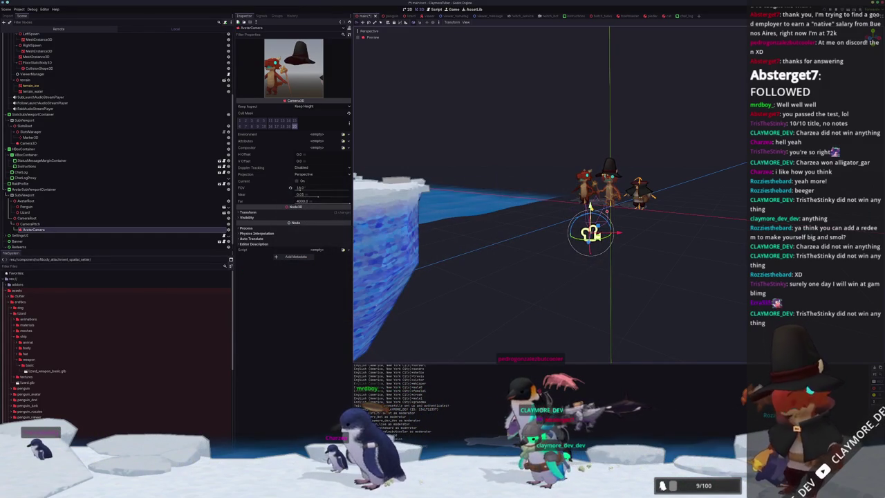
{"action": "key", "text": "alt+Tab"}
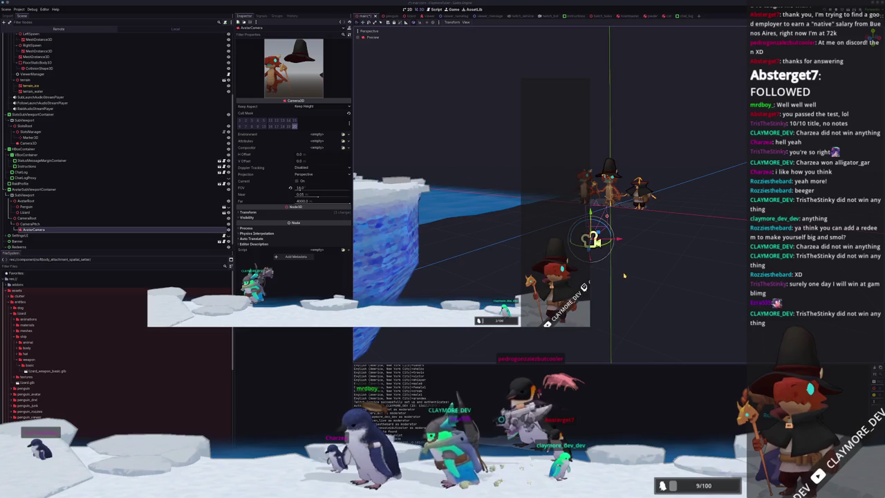
{"action": "key", "text": "alt+Tab"}
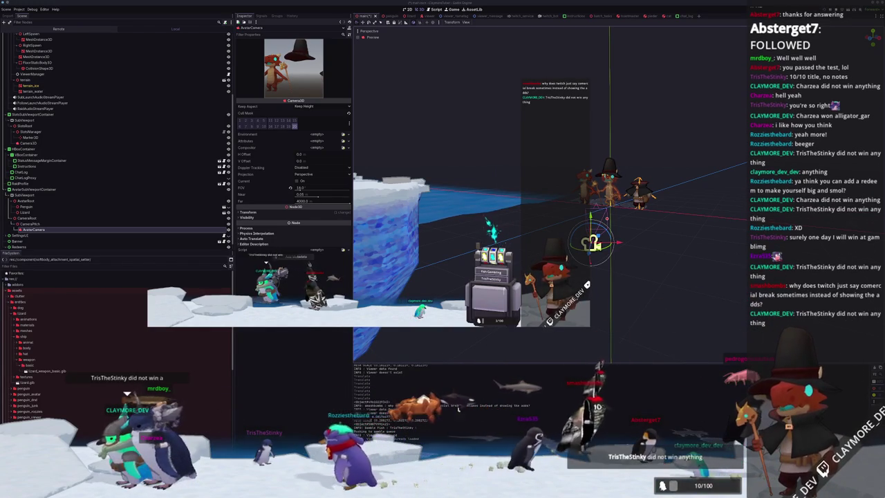
Check the camera pivot and Camera3D nodes, then switch to the lizard scene and save it
{"action": "left_click", "coordinate": [63, 223]}
{"action": "left_click", "coordinate": [40, 143]}
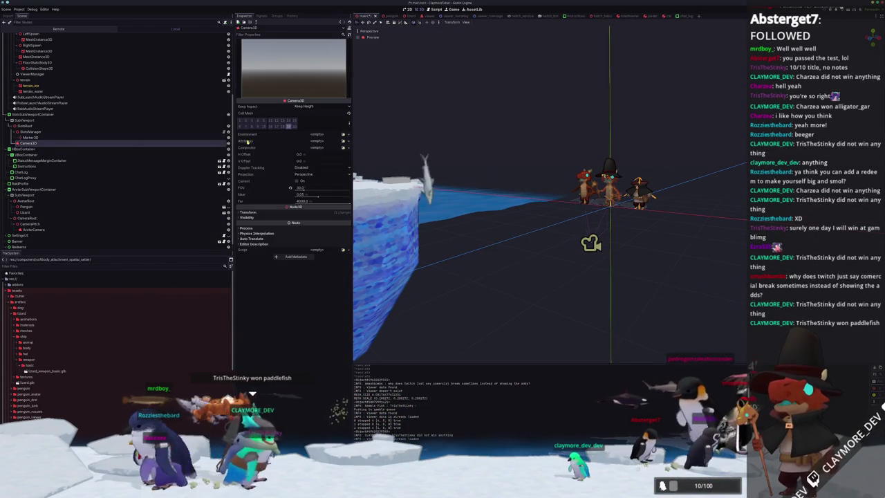
{"action": "scroll", "coordinate": [41, 145], "scroll_direction": "up", "scroll_amount": 3}
{"action": "left_click", "coordinate": [397, 15]}
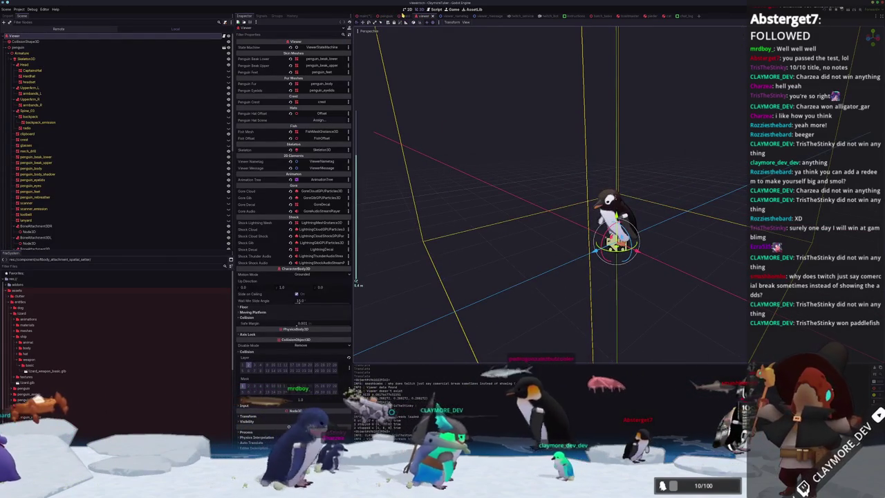
{"action": "left_click", "coordinate": [407, 15]}
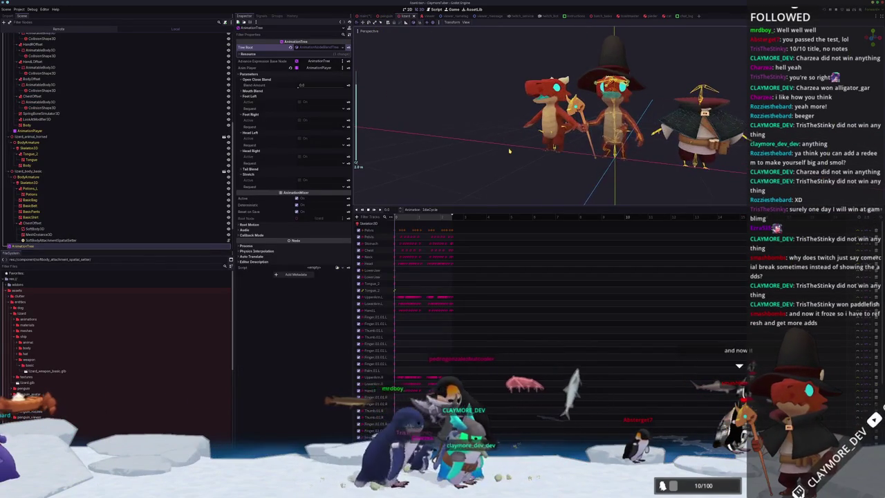
{"action": "scroll", "coordinate": [524, 130], "scroll_direction": "up", "scroll_amount": 3}
{"action": "key", "text": "ctrl+s"}
Inspect the chest SoftBody3D, collapse its Pinned Points list, then clear the selection
{"action": "scroll", "coordinate": [501, 144], "scroll_direction": "down", "scroll_amount": 2}
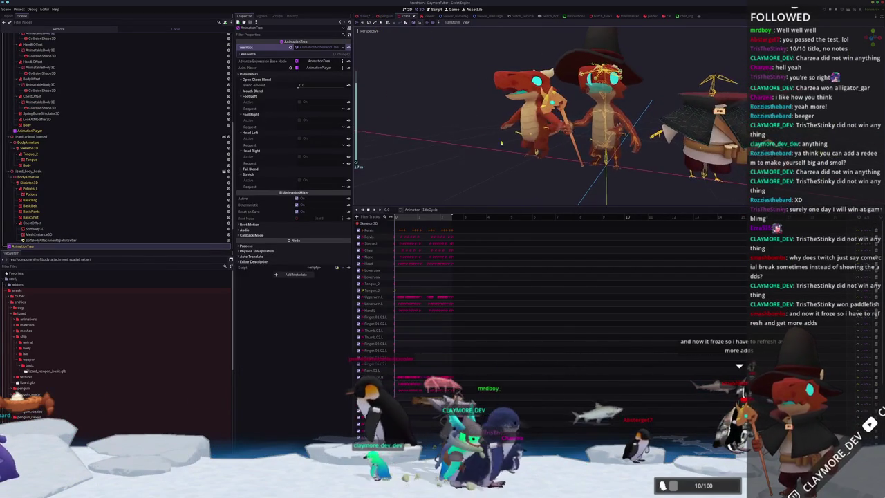
{"action": "scroll", "coordinate": [117, 173], "scroll_direction": "down", "scroll_amount": 2}
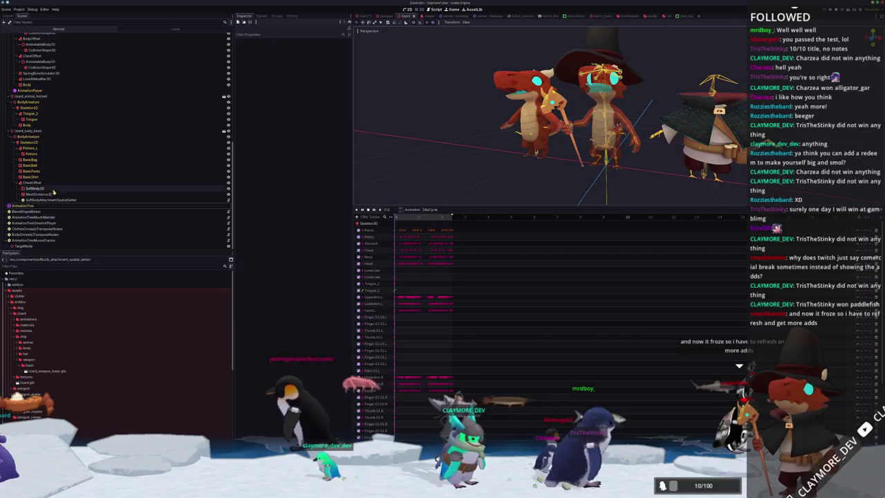
{"action": "left_click", "coordinate": [123, 187]}
{"action": "left_click", "coordinate": [305, 161]}
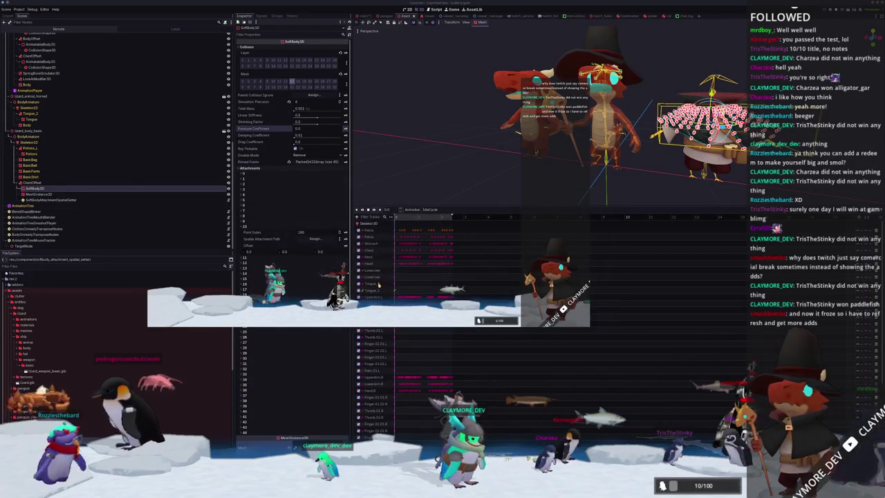
{"action": "left_click", "coordinate": [637, 187]}
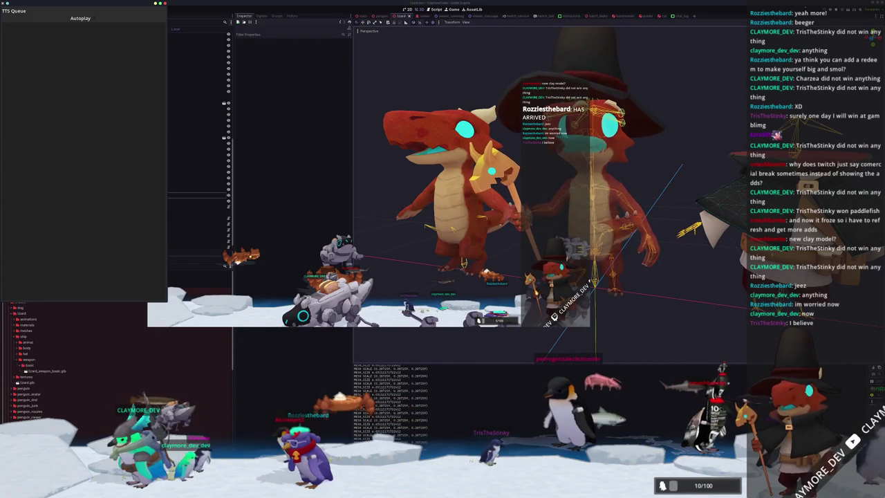
Browse the Project and Debug menus, save the lizard scene, then switch to main.tscn
{"action": "left_click", "coordinate": [290, 404]}
{"action": "left_click", "coordinate": [15, 10]}
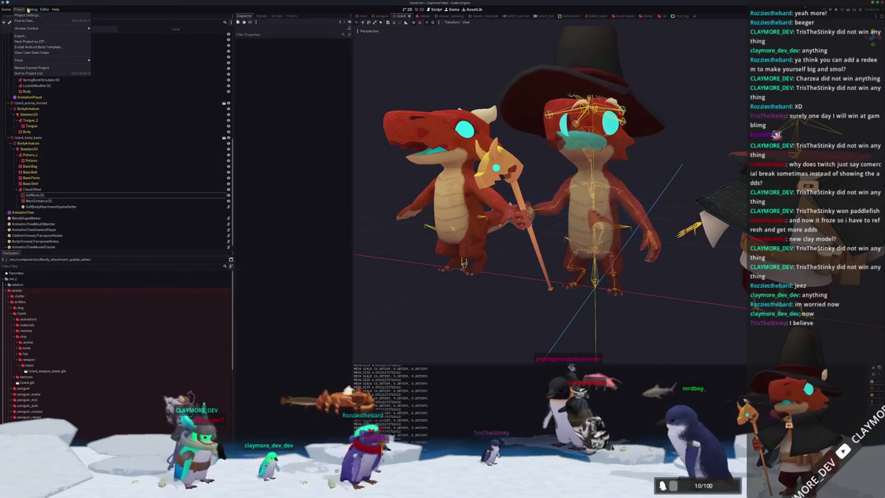
{"action": "left_click", "coordinate": [30, 10]}
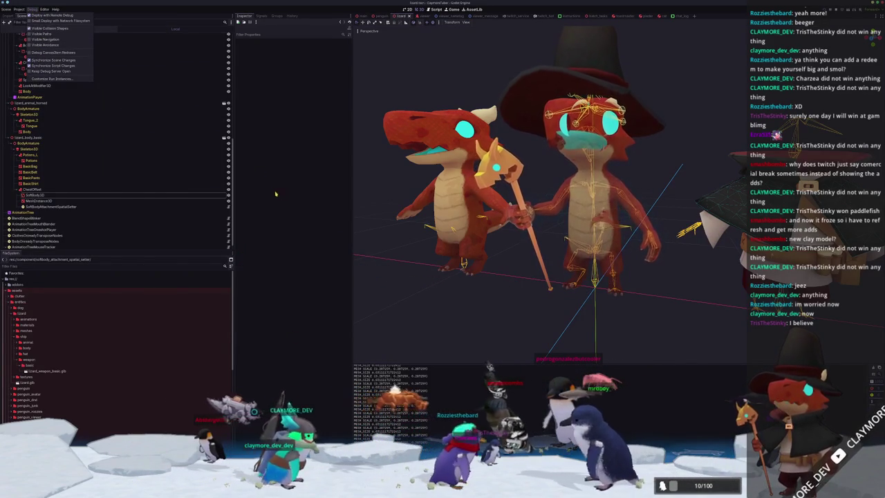
{"action": "key", "text": "ctrl+s"}
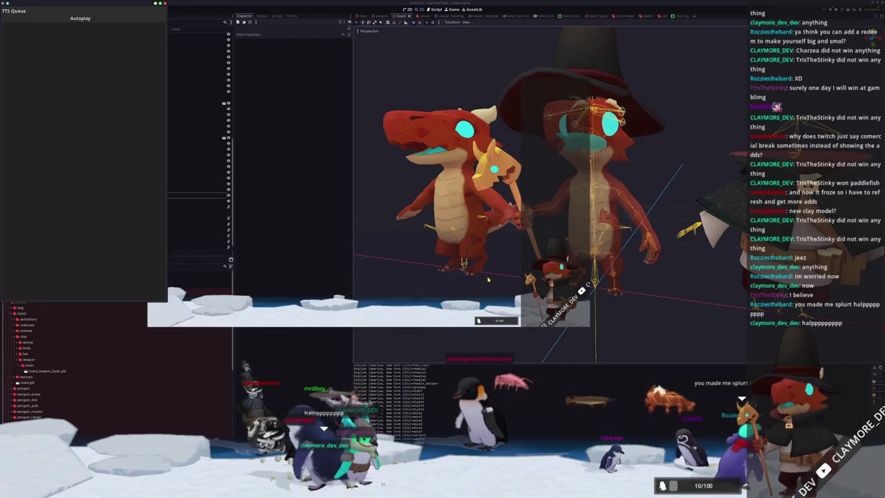
{"action": "left_click", "coordinate": [543, 344]}
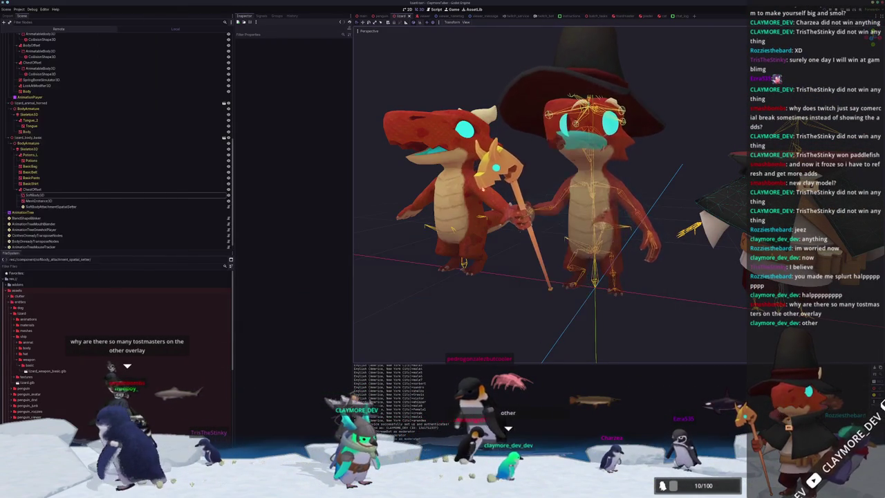
{"action": "left_click", "coordinate": [364, 15]}
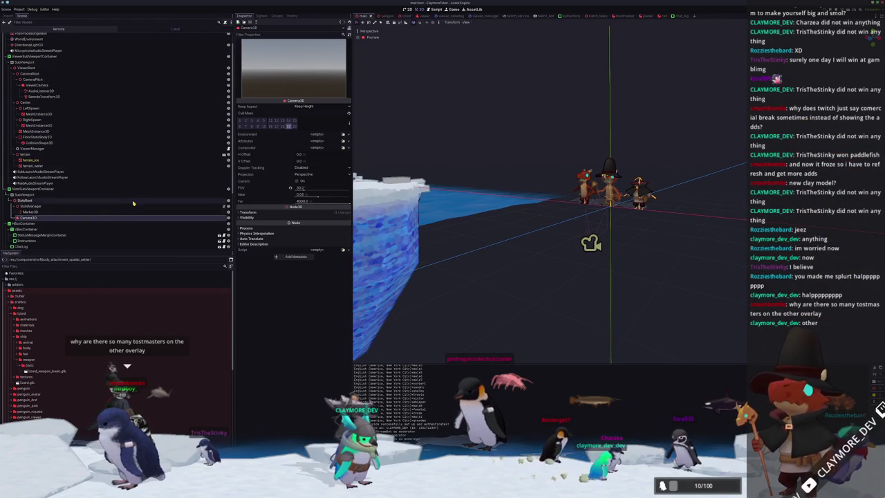
Select the plane mesh in the Scene tree to show its MeshInstance3D properties and outline shader
{"action": "scroll", "coordinate": [115, 208], "scroll_direction": "up", "scroll_amount": 1}
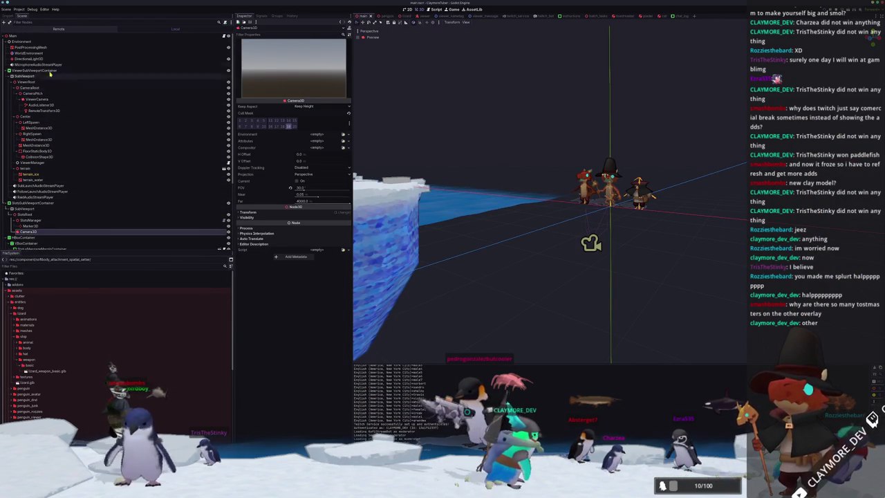
{"action": "scroll", "coordinate": [54, 198], "scroll_direction": "down", "scroll_amount": 5}
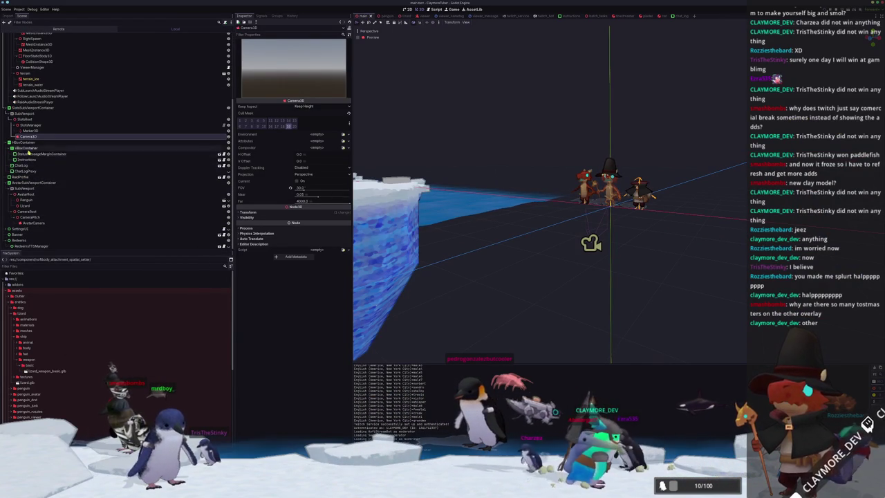
{"action": "scroll", "coordinate": [25, 228], "scroll_direction": "up", "scroll_amount": 5}
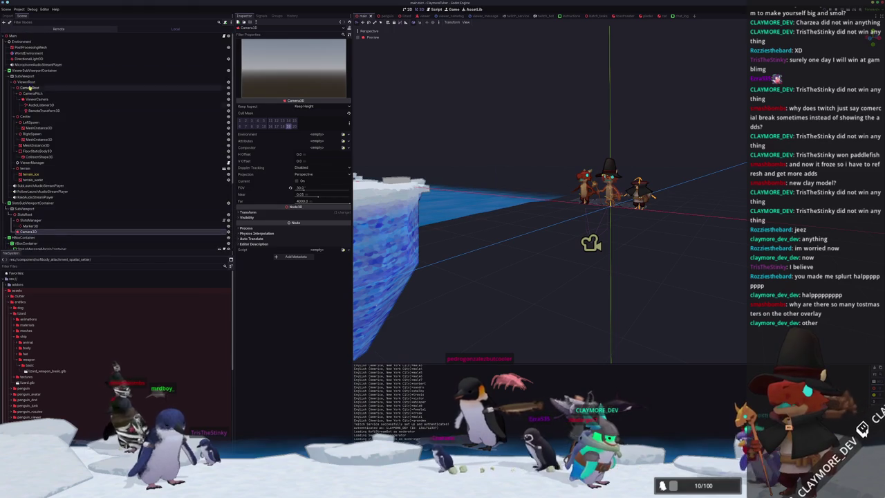
{"action": "left_click", "coordinate": [35, 47]}
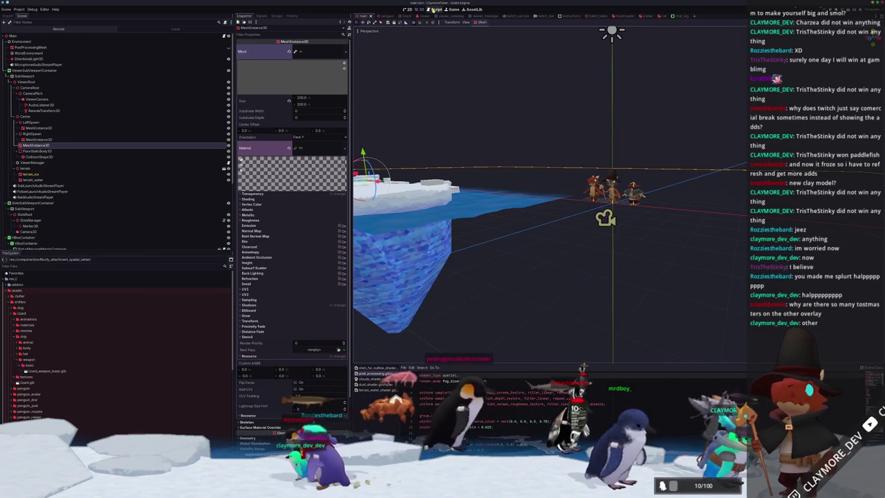
Inspect the lizard's chest SoftBody3D and the arm's CollisionShape3D
{"action": "scroll", "coordinate": [620, 136], "scroll_direction": "up", "scroll_amount": 10}
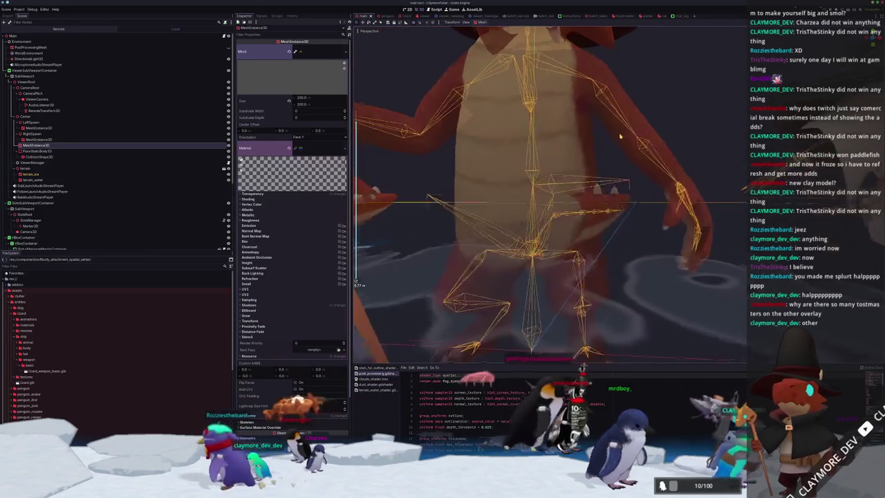
{"action": "scroll", "coordinate": [619, 135], "scroll_direction": "down", "scroll_amount": 5}
{"action": "scroll", "coordinate": [616, 134], "scroll_direction": "up", "scroll_amount": 5}
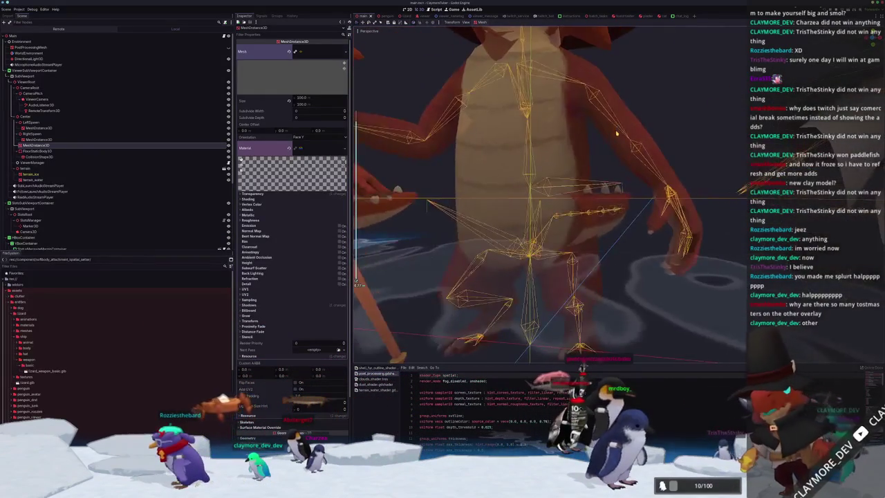
{"action": "scroll", "coordinate": [617, 134], "scroll_direction": "up", "scroll_amount": 5}
{"action": "scroll", "coordinate": [599, 146], "scroll_direction": "down", "scroll_amount": 5}
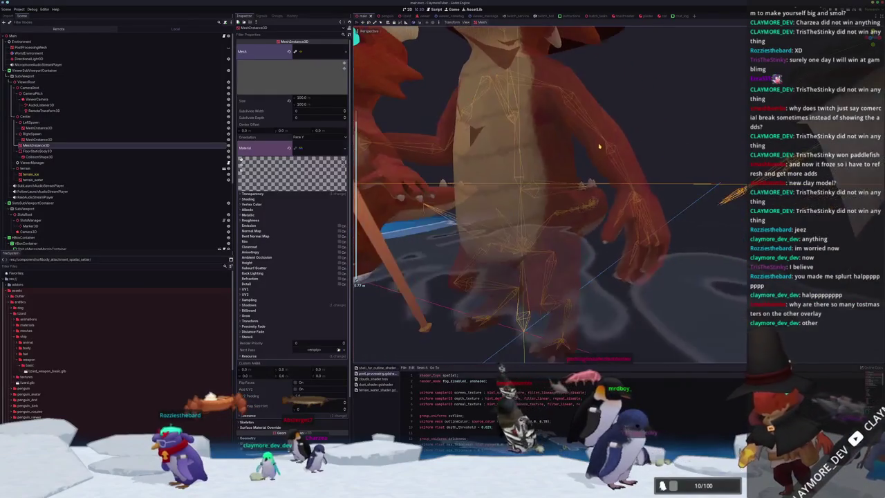
{"action": "scroll", "coordinate": [600, 146], "scroll_direction": "down", "scroll_amount": 5}
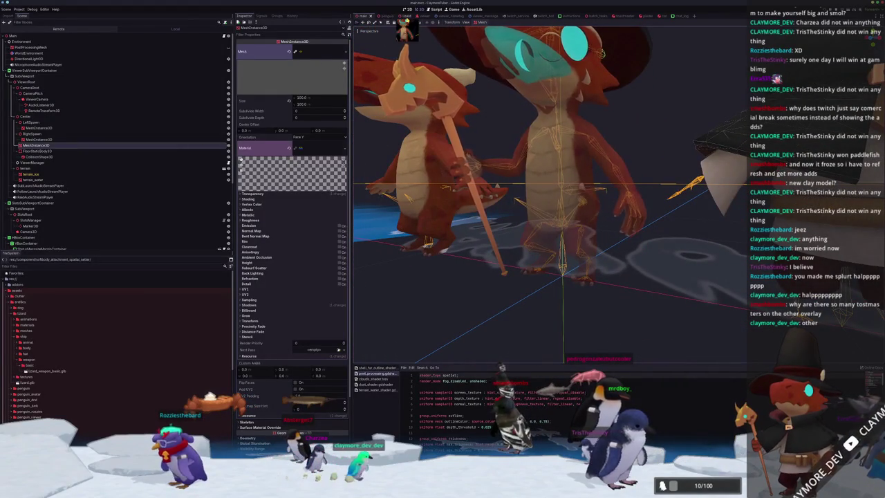
{"action": "left_click", "coordinate": [689, 170]}
{"action": "scroll", "coordinate": [690, 169], "scroll_direction": "up", "scroll_amount": 5}
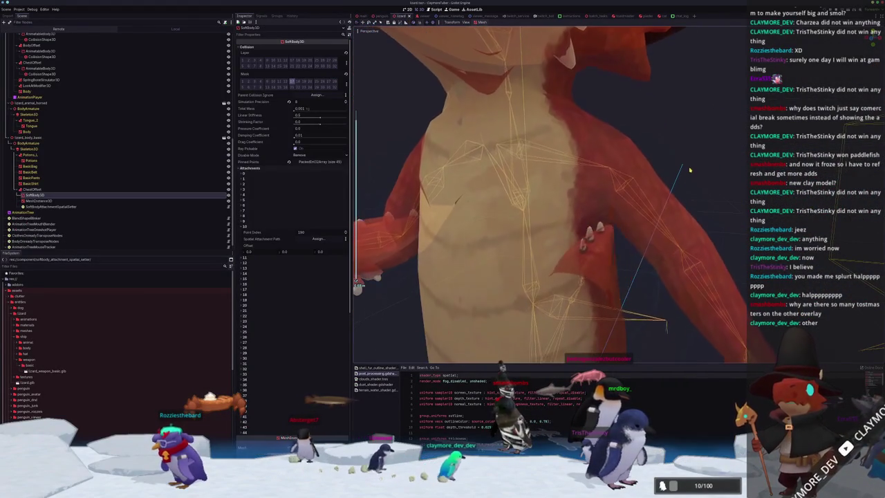
{"action": "left_click", "coordinate": [689, 169]}
{"action": "scroll", "coordinate": [687, 172], "scroll_direction": "down", "scroll_amount": 5}
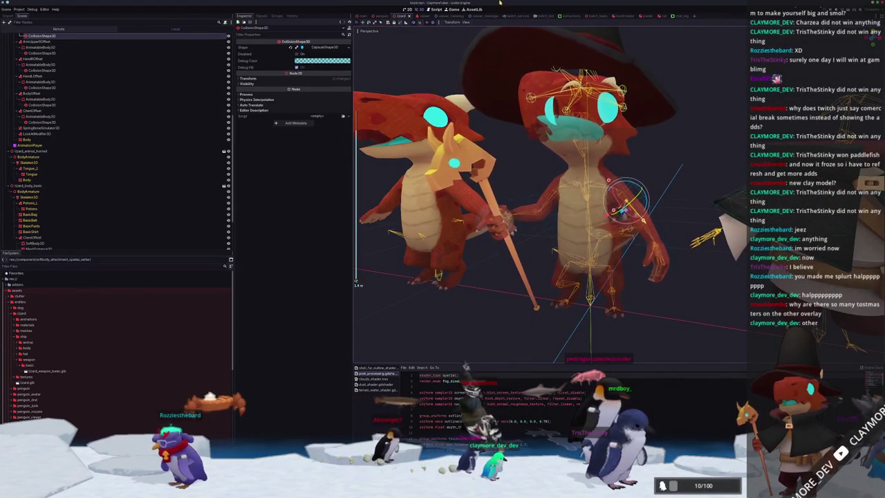
Glance at the penguin scene, then toggle the viewer SubViewport's Transparent BG off and on
{"action": "left_click", "coordinate": [379, 16]}
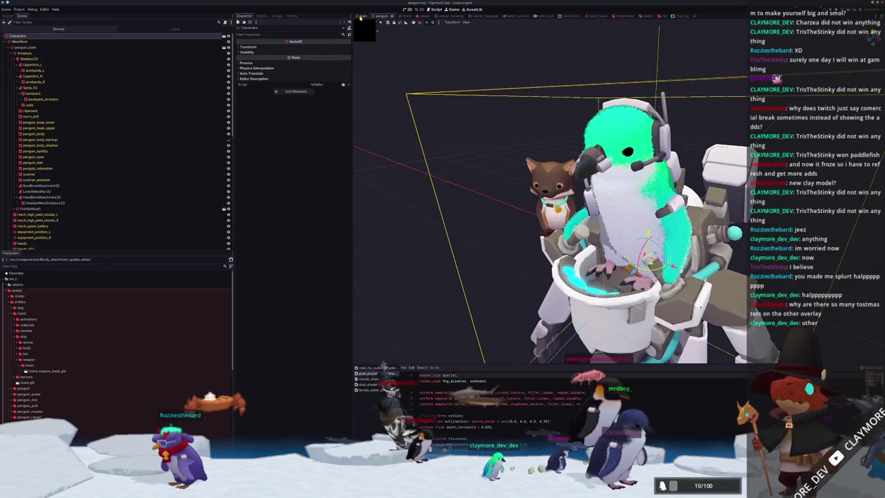
{"action": "left_click", "coordinate": [360, 16]}
{"action": "scroll", "coordinate": [532, 162], "scroll_direction": "up", "scroll_amount": 5}
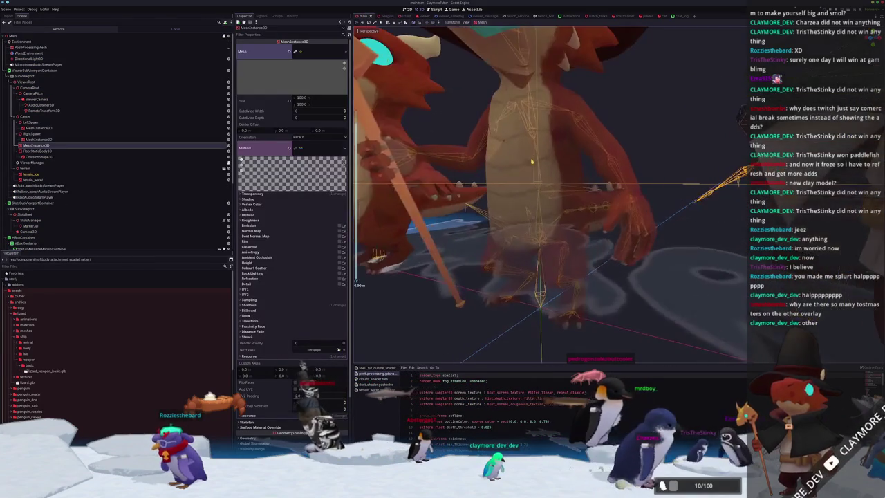
{"action": "left_click", "coordinate": [29, 81]}
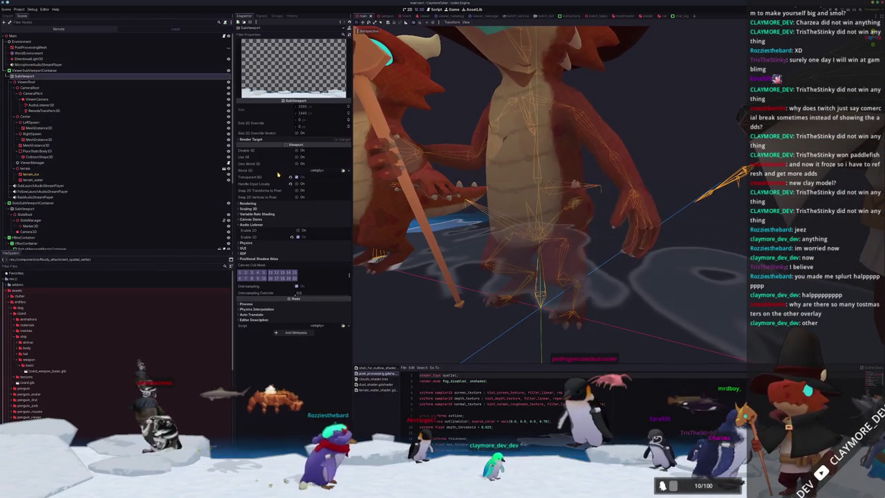
{"action": "left_click", "coordinate": [298, 178]}
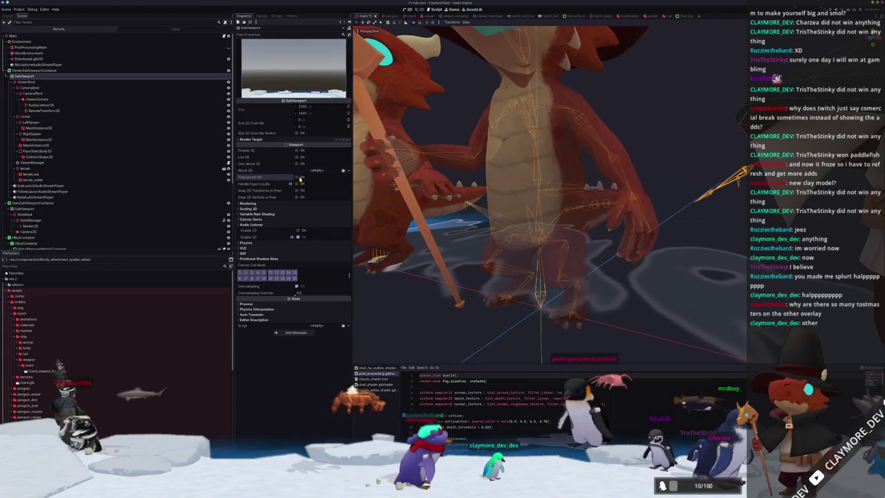
{"action": "left_click", "coordinate": [298, 177]}
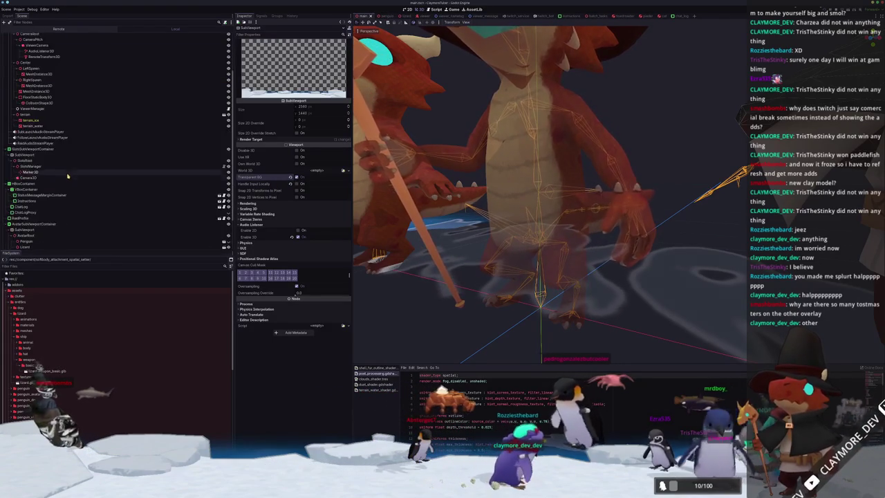
Check the avatar SubViewport and AvatarRoot/CameraPitch, then select PostProcessingMesh for its outline parameters
{"action": "scroll", "coordinate": [69, 166], "scroll_direction": "down", "scroll_amount": 5}
{"action": "left_click", "coordinate": [27, 188]}
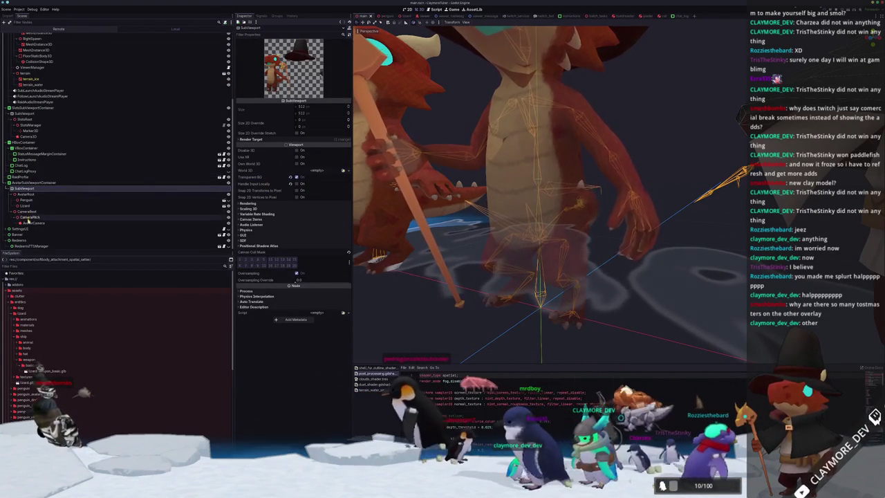
{"action": "left_click", "coordinate": [29, 216]}
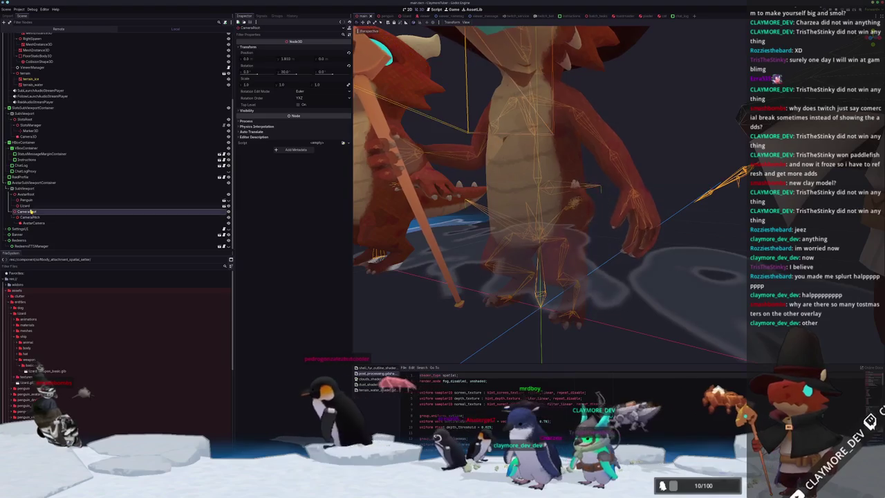
{"action": "left_click", "coordinate": [28, 194]}
{"action": "left_click", "coordinate": [28, 188]}
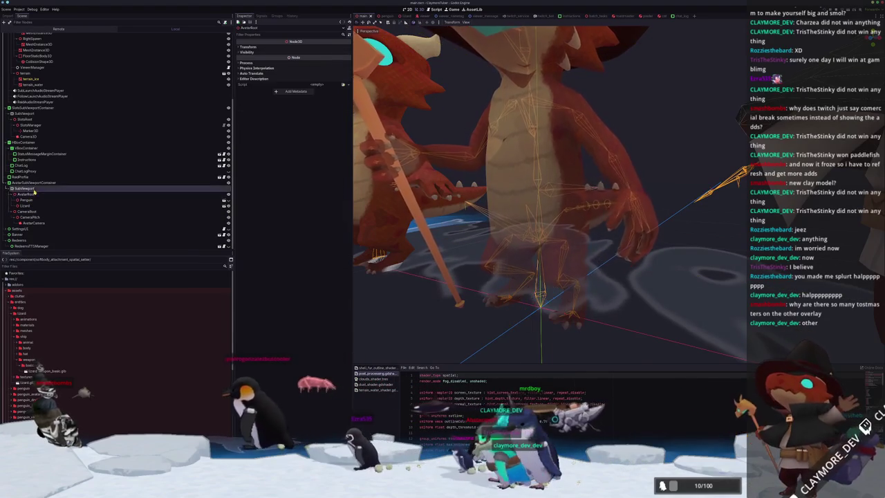
{"action": "scroll", "coordinate": [84, 185], "scroll_direction": "down", "scroll_amount": 3}
{"action": "scroll", "coordinate": [84, 185], "scroll_direction": "up", "scroll_amount": 2}
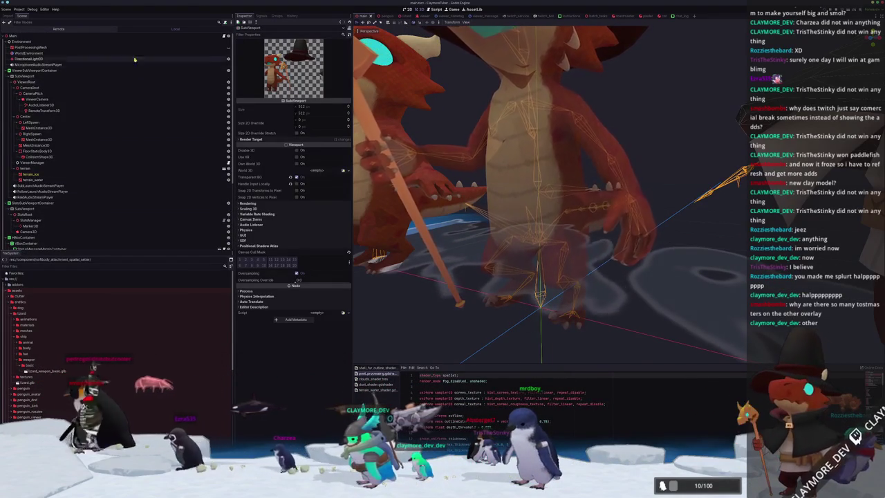
{"action": "left_click", "coordinate": [227, 47]}
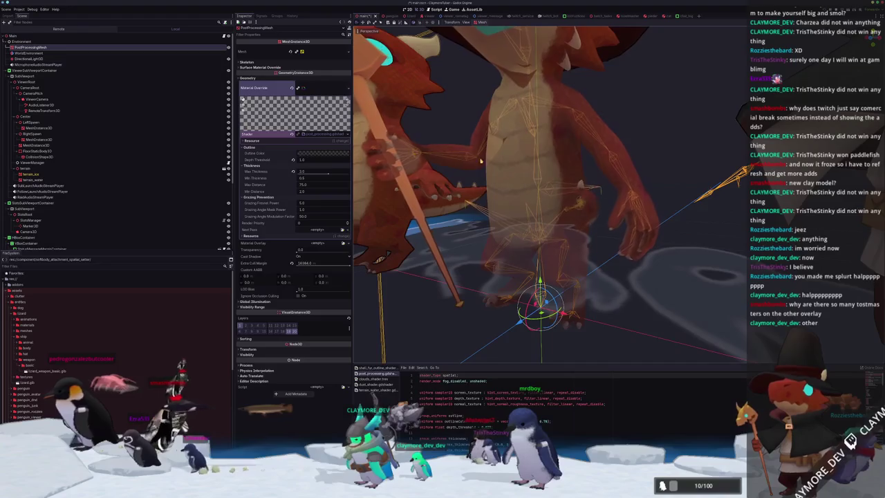
{"action": "key", "text": "f"}
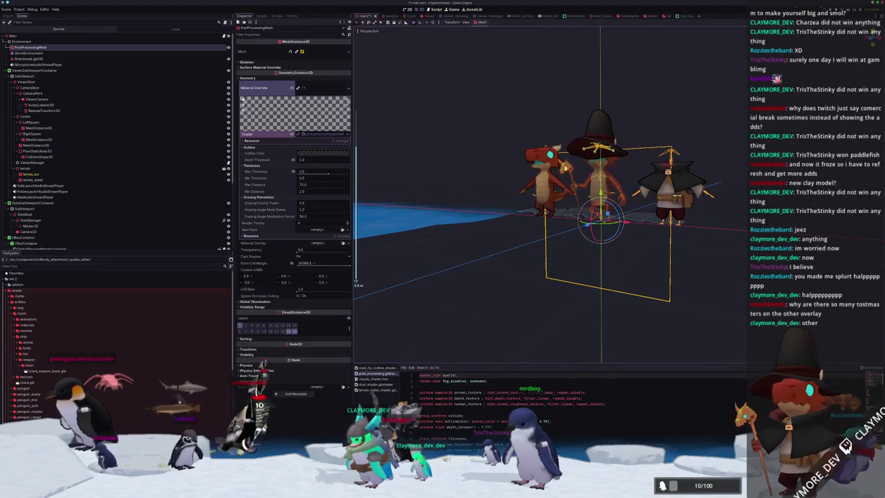
{"action": "scroll", "coordinate": [508, 141], "scroll_direction": "up", "scroll_amount": 5}
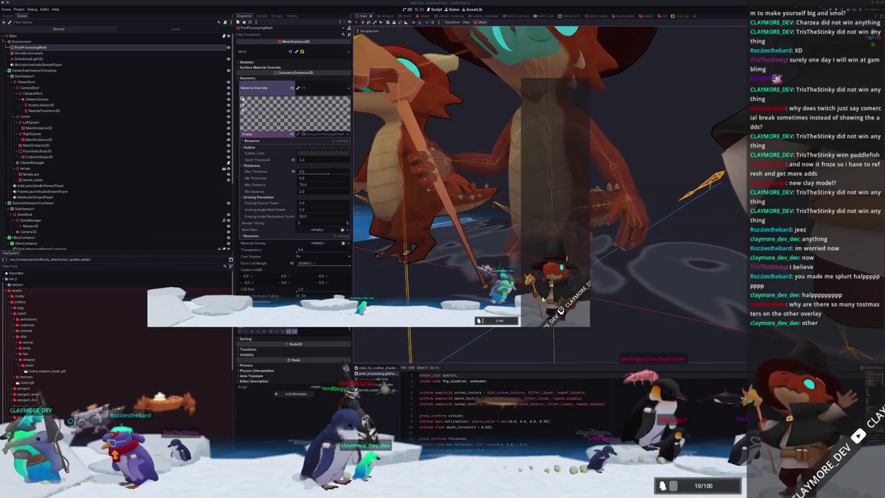
{"action": "left_click", "coordinate": [521, 348]}
{"action": "scroll", "coordinate": [536, 277], "scroll_direction": "down", "scroll_amount": 3}
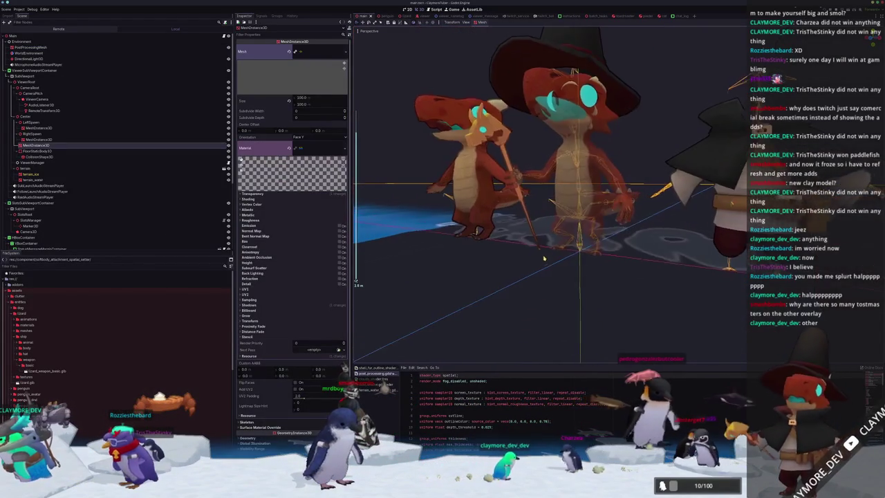
{"action": "scroll", "coordinate": [544, 258], "scroll_direction": "up", "scroll_amount": 3}
{"action": "scroll", "coordinate": [544, 259], "scroll_direction": "down", "scroll_amount": 4}
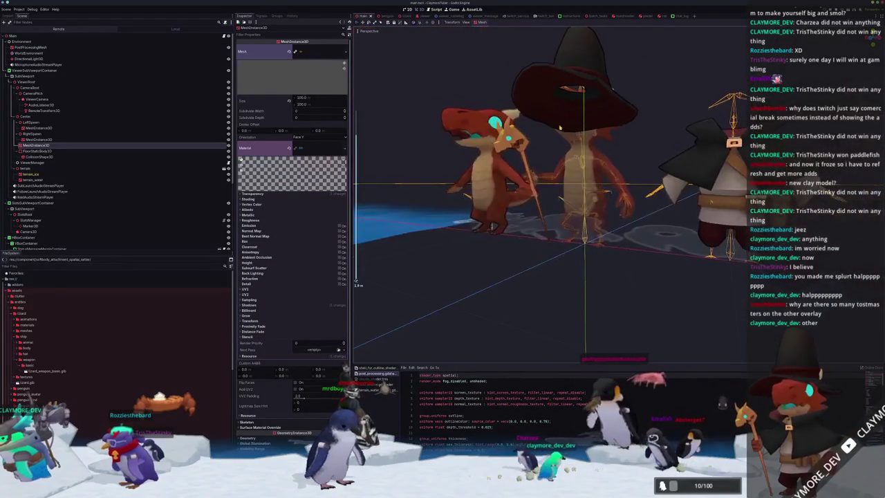
{"action": "left_click", "coordinate": [464, 23]}
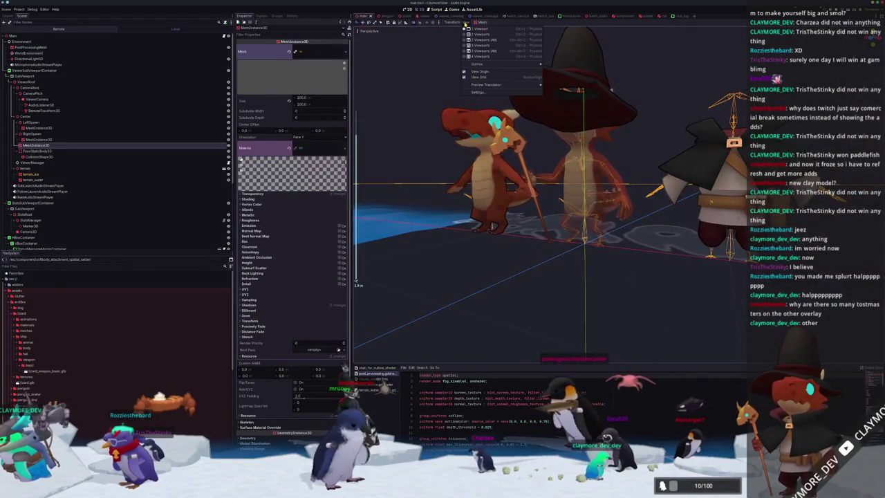
{"action": "left_click", "coordinate": [31, 9]}
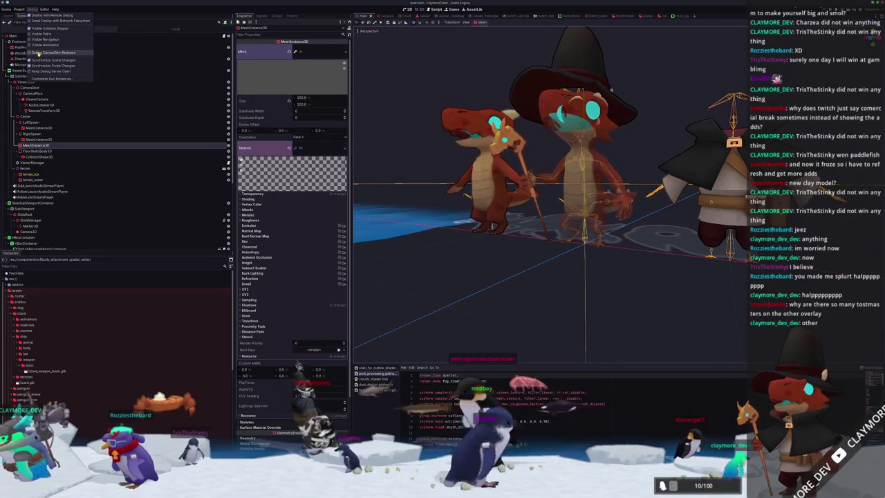
{"action": "left_click", "coordinate": [526, 207]}
{"action": "left_click_drag", "start_coordinate": [525, 207], "coordinate": [544, 112]}
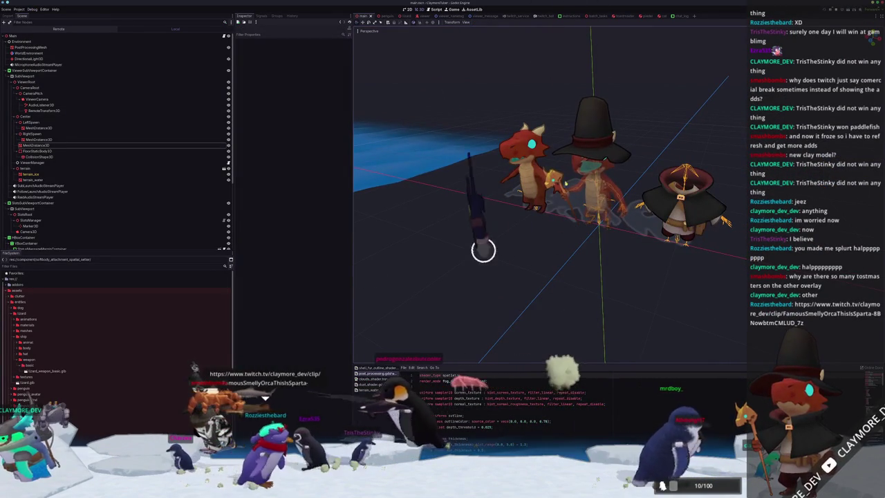
{"action": "left_click", "coordinate": [468, 23]}
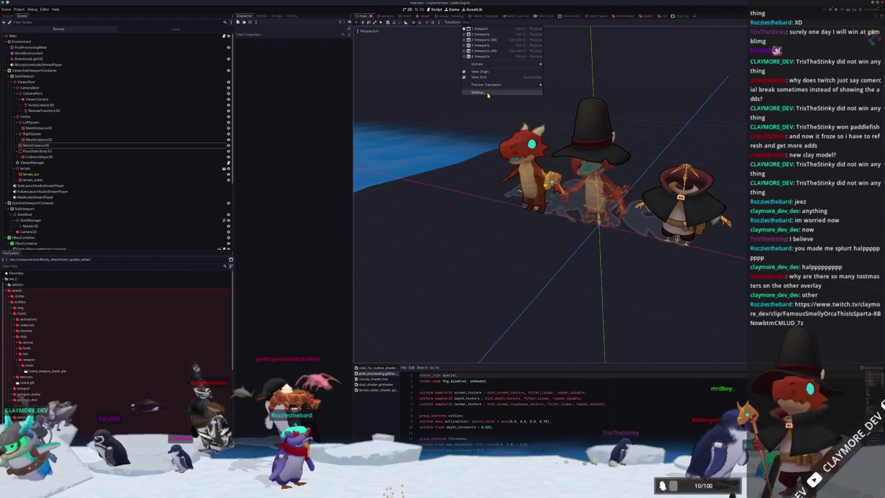
{"action": "left_click", "coordinate": [38, 151]}
{"action": "left_click", "coordinate": [31, 174]}
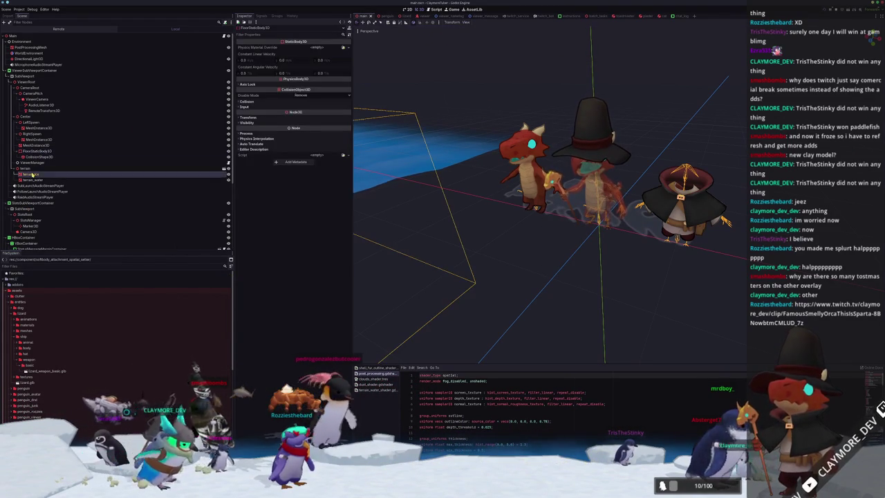
{"action": "left_click", "coordinate": [152, 47]}
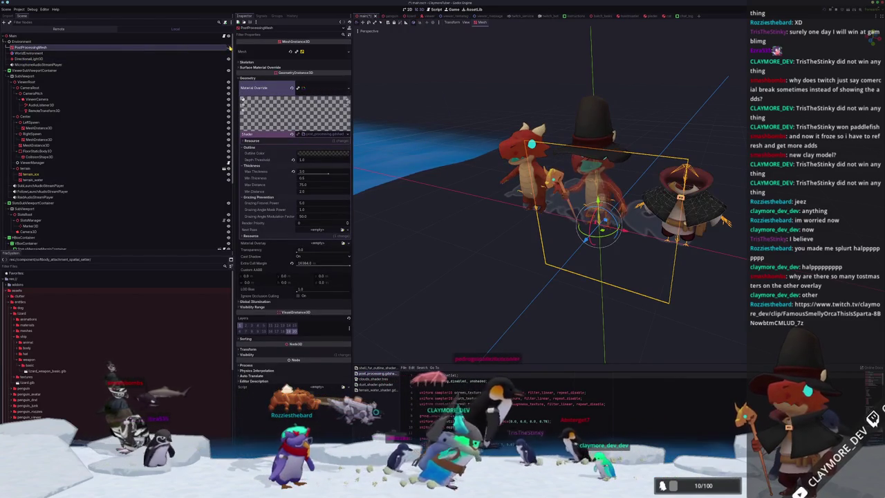
{"action": "scroll", "coordinate": [484, 240], "scroll_direction": "up", "scroll_amount": 10}
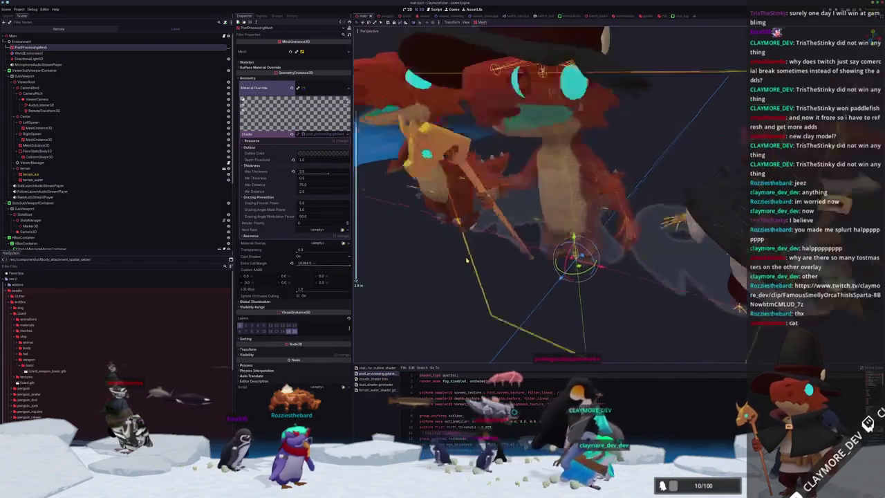
{"action": "scroll", "coordinate": [484, 239], "scroll_direction": "down", "scroll_amount": 10}
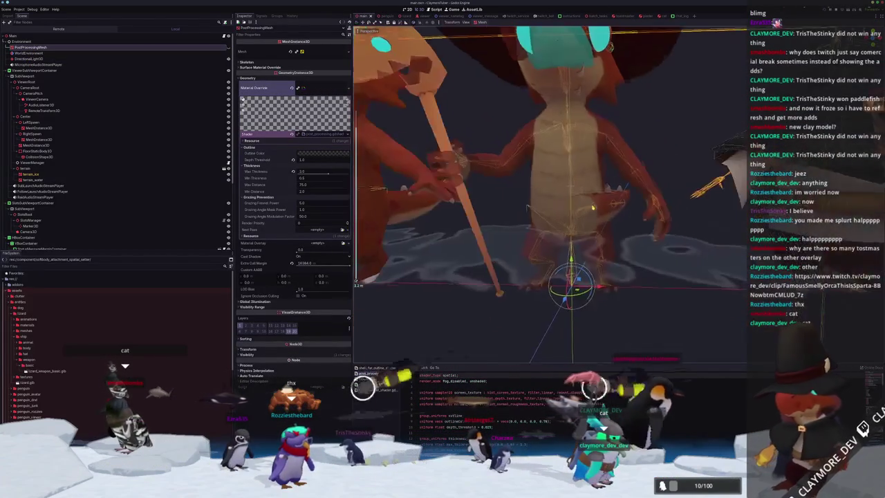
{"action": "scroll", "coordinate": [484, 239], "scroll_direction": "up", "scroll_amount": 5}
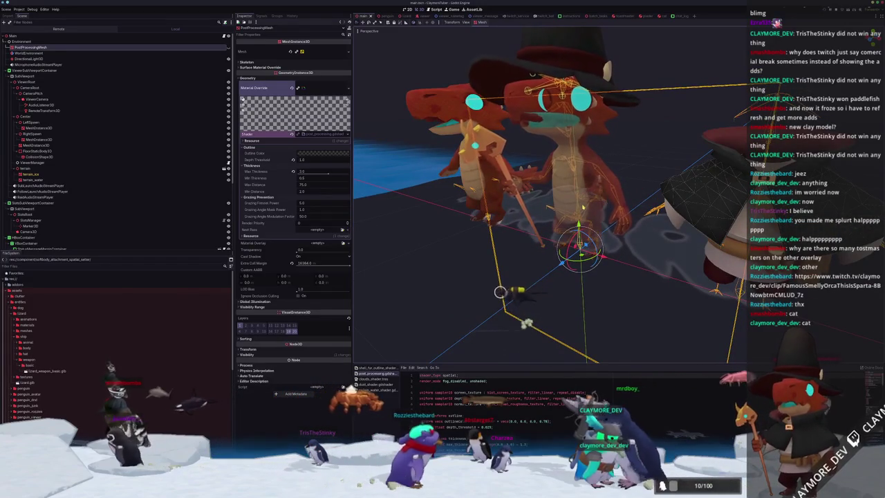
{"action": "left_click", "coordinate": [582, 206]}
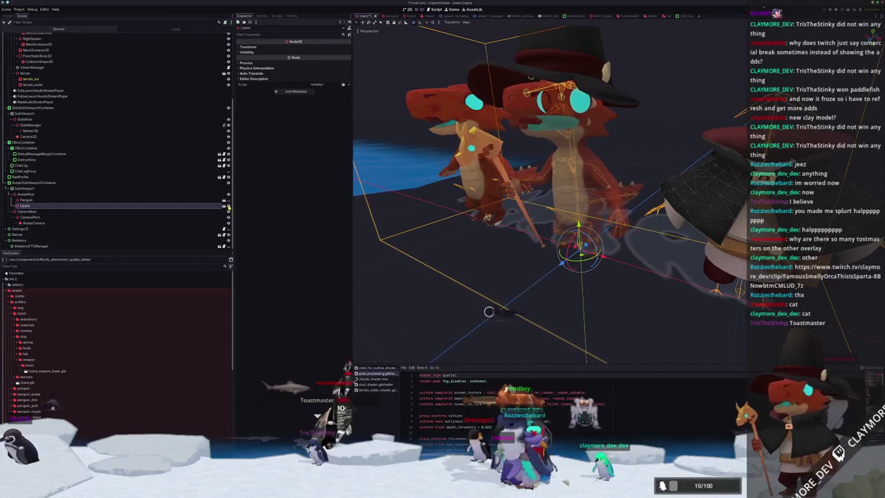
Open lizard.tscn from the Lizard node and inspect one of its AnimatableBody3D nodes
{"action": "left_click", "coordinate": [223, 205]}
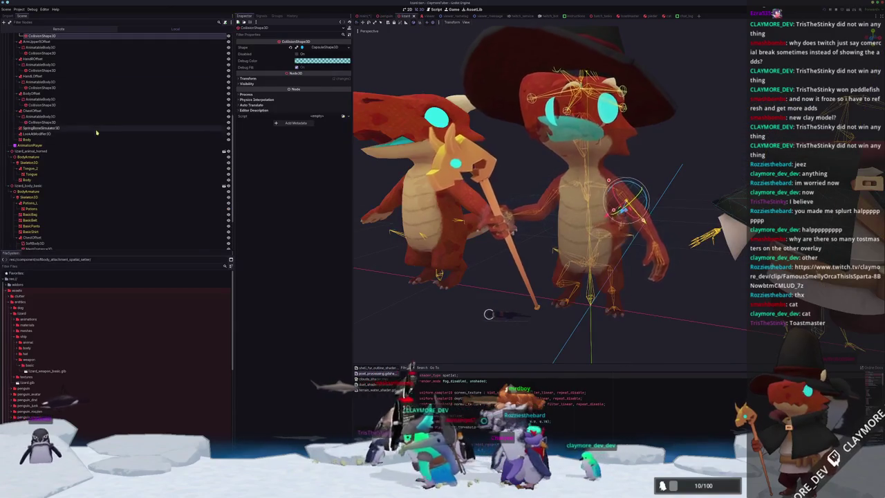
{"action": "left_click", "coordinate": [40, 116]}
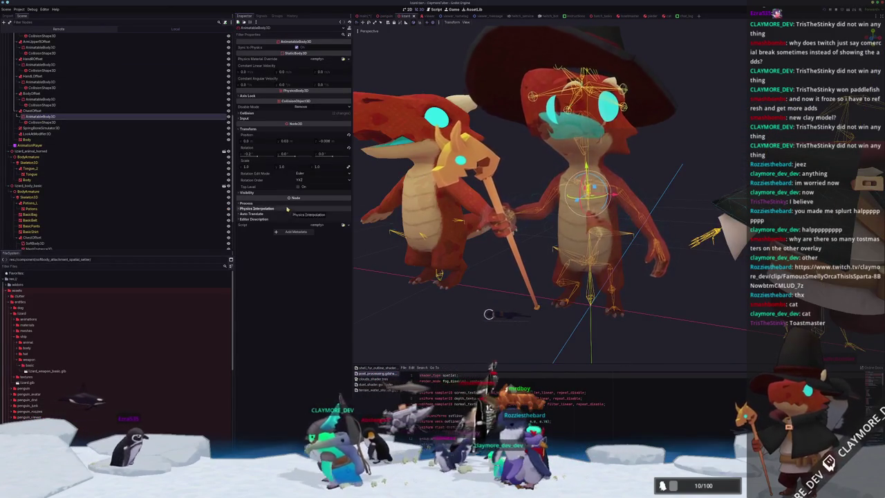
{"action": "scroll", "coordinate": [551, 196], "scroll_direction": "up", "scroll_amount": 5}
{"action": "scroll", "coordinate": [550, 196], "scroll_direction": "down", "scroll_amount": 5}
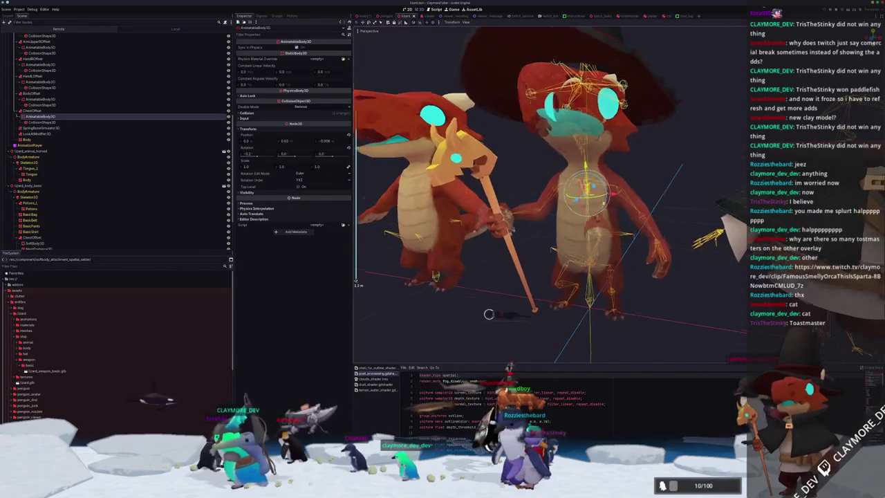
{"action": "scroll", "coordinate": [489, 314], "scroll_direction": "up", "scroll_amount": 5}
{"action": "scroll", "coordinate": [489, 315], "scroll_direction": "down", "scroll_amount": 5}
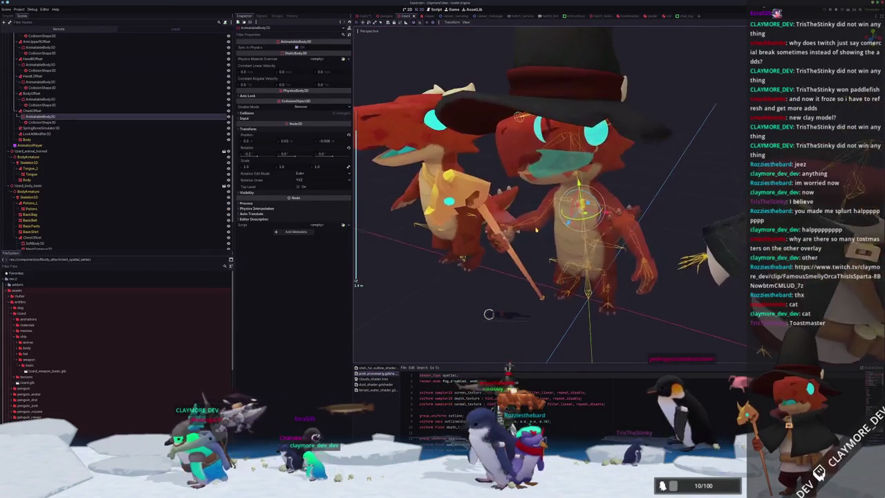
{"action": "scroll", "coordinate": [489, 315], "scroll_direction": "up", "scroll_amount": 5}
{"action": "scroll", "coordinate": [489, 315], "scroll_direction": "down", "scroll_amount": 2}
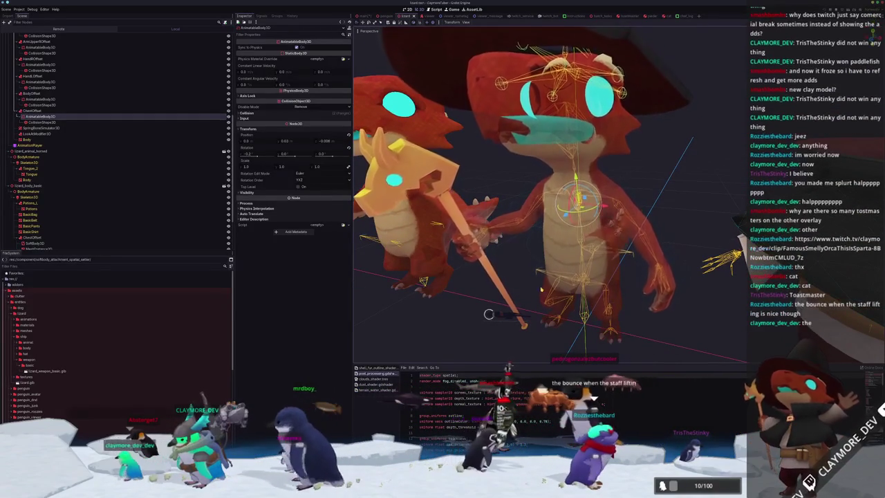
{"action": "scroll", "coordinate": [489, 315], "scroll_direction": "up", "scroll_amount": 3}
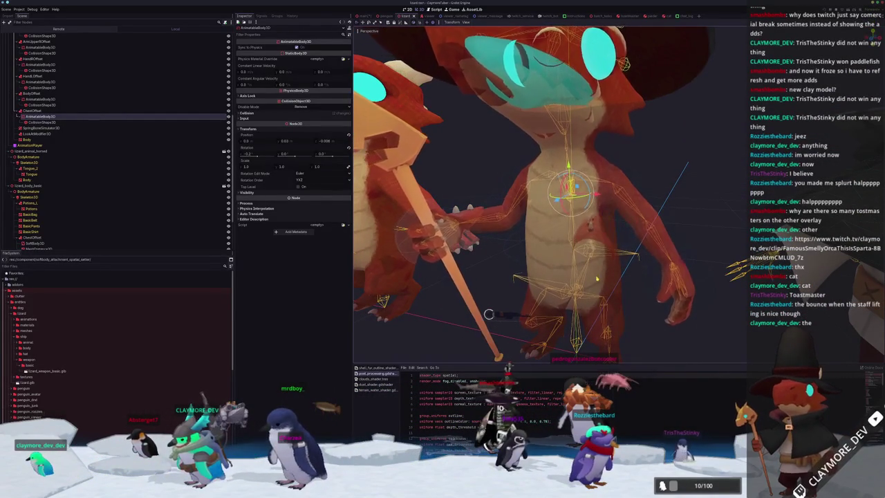
Inspect the Body mesh and the arm's collision shapes, then return to the main scene tab
{"action": "left_click", "coordinate": [685, 244]}
{"action": "left_click", "coordinate": [705, 182]}
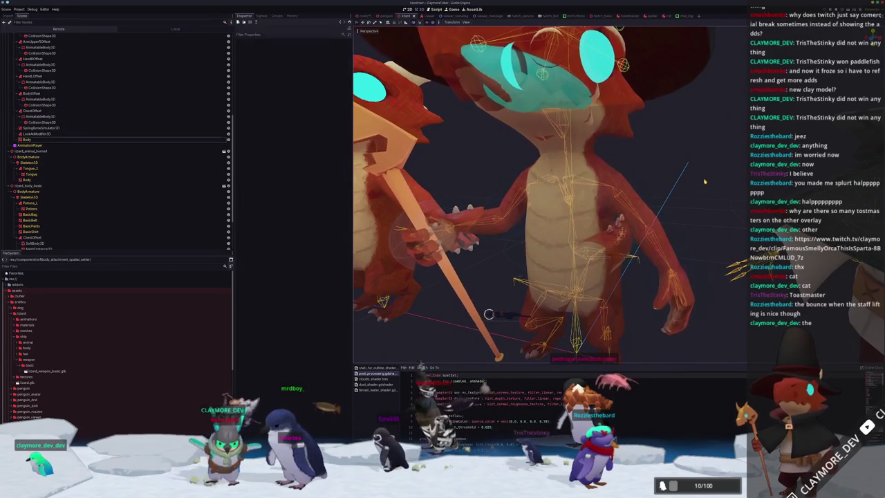
{"action": "left_click", "coordinate": [651, 198]}
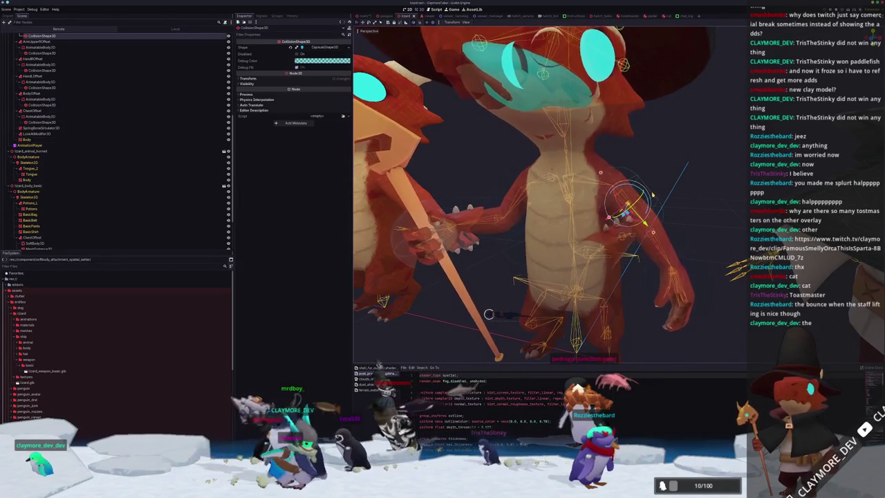
{"action": "left_click", "coordinate": [681, 237]}
{"action": "left_click", "coordinate": [629, 206]}
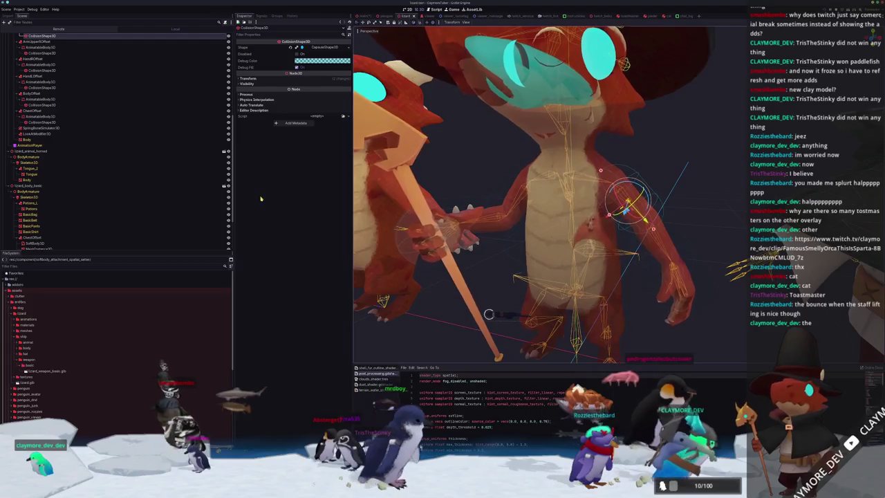
{"action": "left_click", "coordinate": [363, 16]}
Enable Editable Children on the Lizard node and inspect one of its CollisionShape3D nodes
{"action": "left_click", "coordinate": [76, 205]}
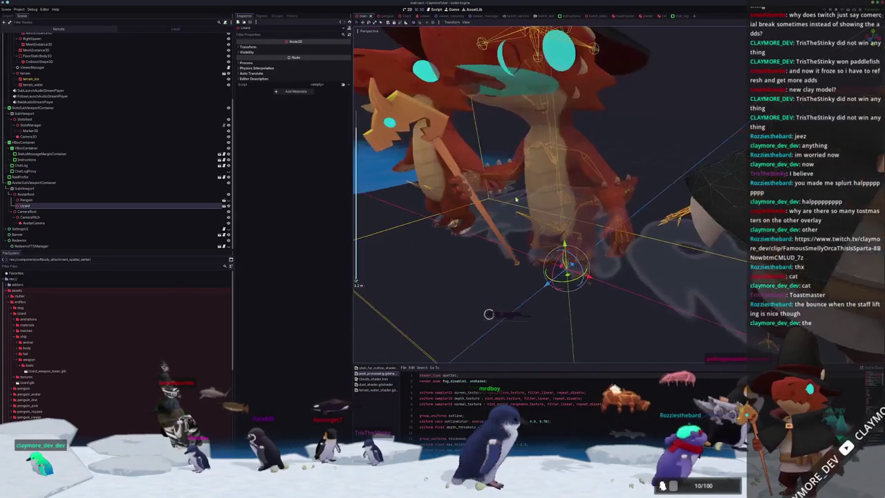
{"action": "right_click", "coordinate": [27, 205]}
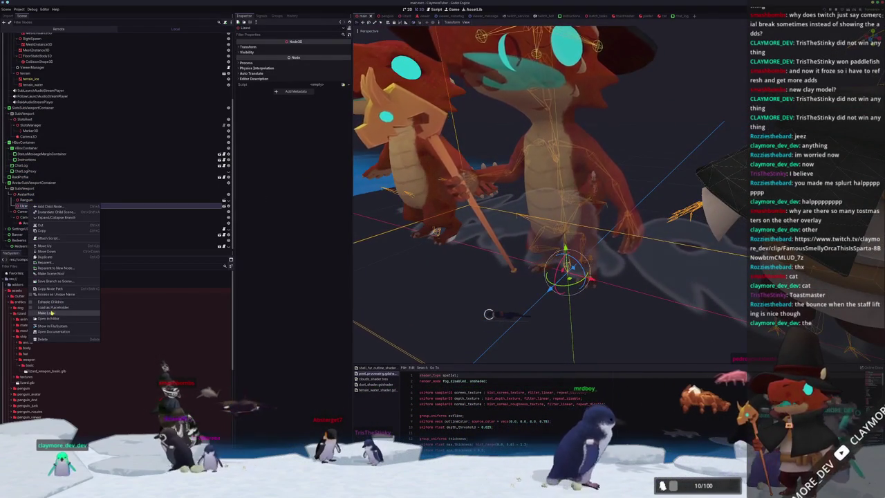
{"action": "left_click", "coordinate": [57, 303]}
{"action": "scroll", "coordinate": [62, 202], "scroll_direction": "down", "scroll_amount": 5}
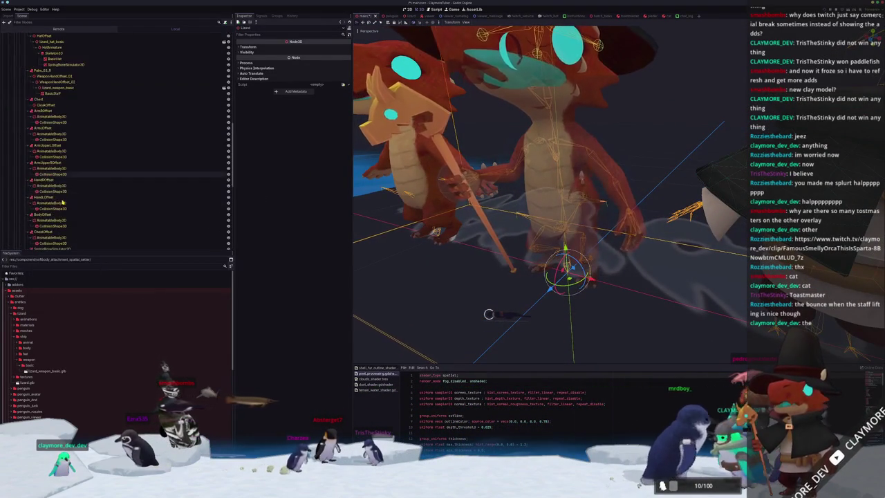
{"action": "left_click", "coordinate": [54, 174]}
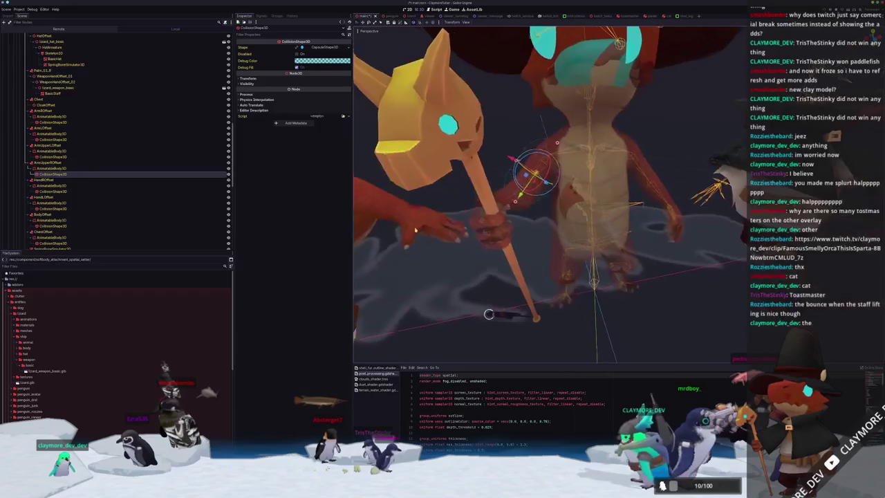
{"action": "left_click", "coordinate": [653, 156]}
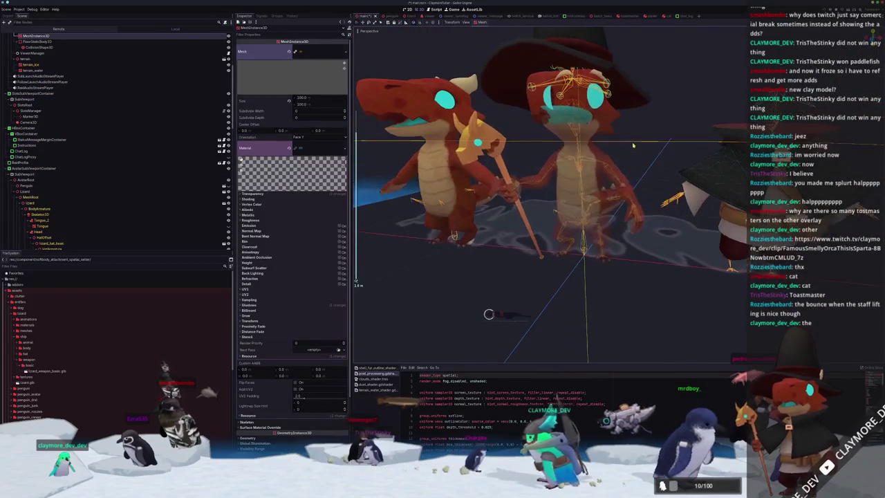
{"action": "left_click", "coordinate": [649, 143]}
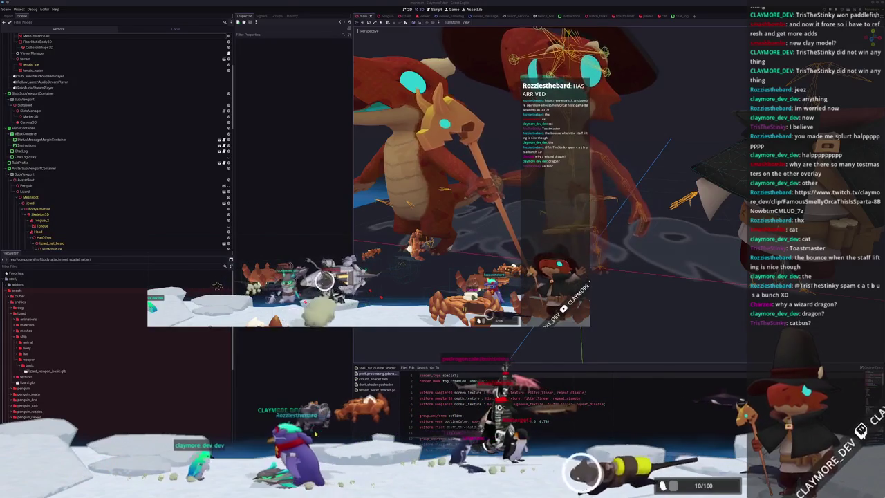
Watch the lizard in the running project from the Game tab, then close the game window
{"action": "left_click", "coordinate": [453, 9]}
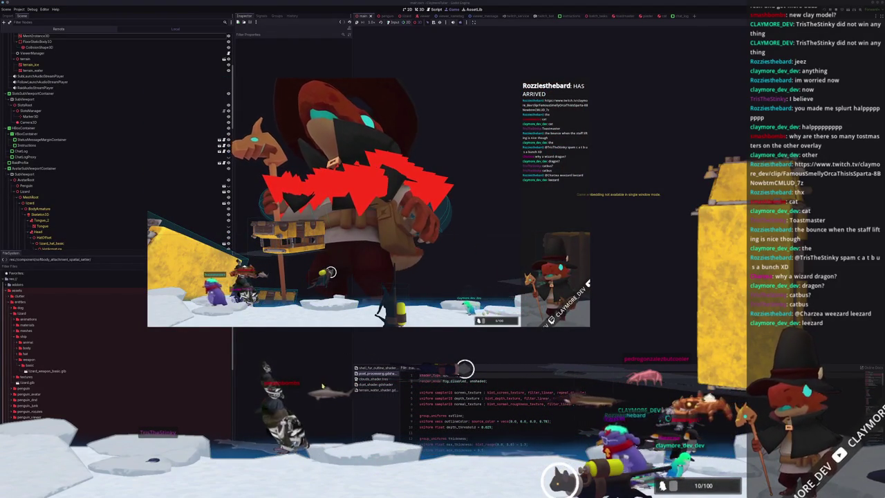
{"action": "left_click", "coordinate": [251, 104]}
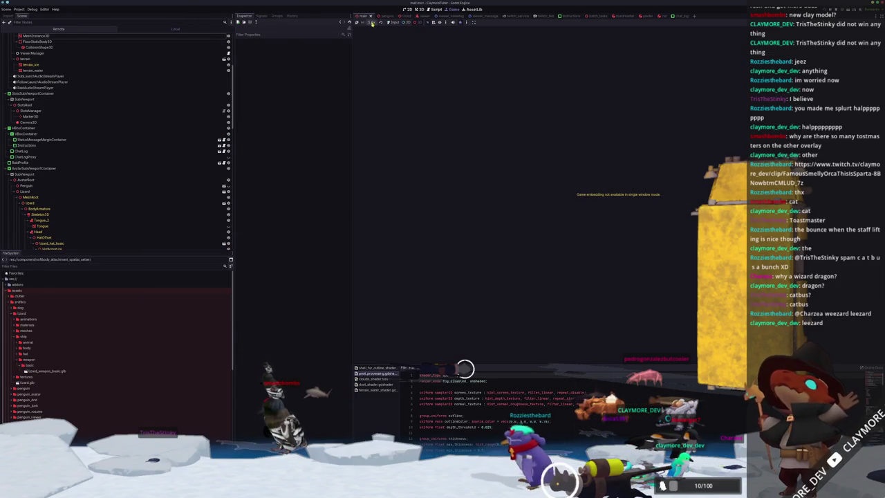
Compare the penguin's bone attachment with the lizard's chest AnimatableBody3D
{"action": "left_click", "coordinate": [423, 16]}
{"action": "scroll", "coordinate": [40, 214], "scroll_direction": "down", "scroll_amount": 5}
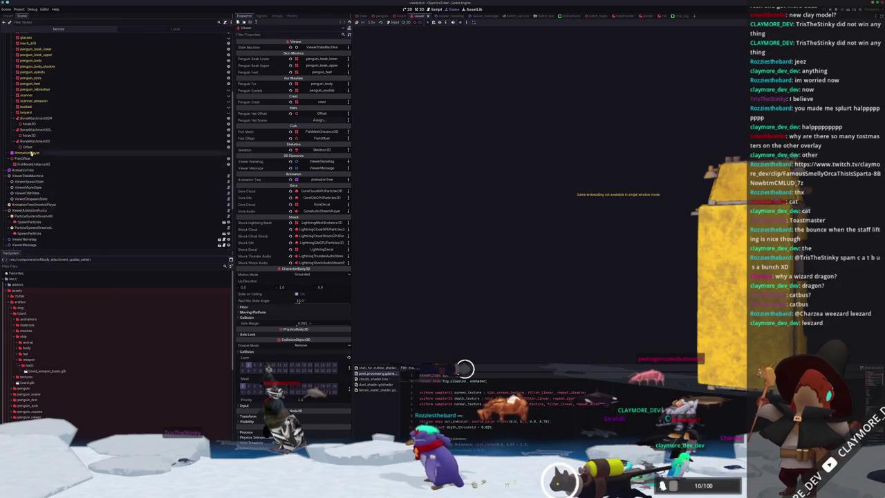
{"action": "left_click", "coordinate": [32, 141]}
{"action": "left_click", "coordinate": [400, 16]}
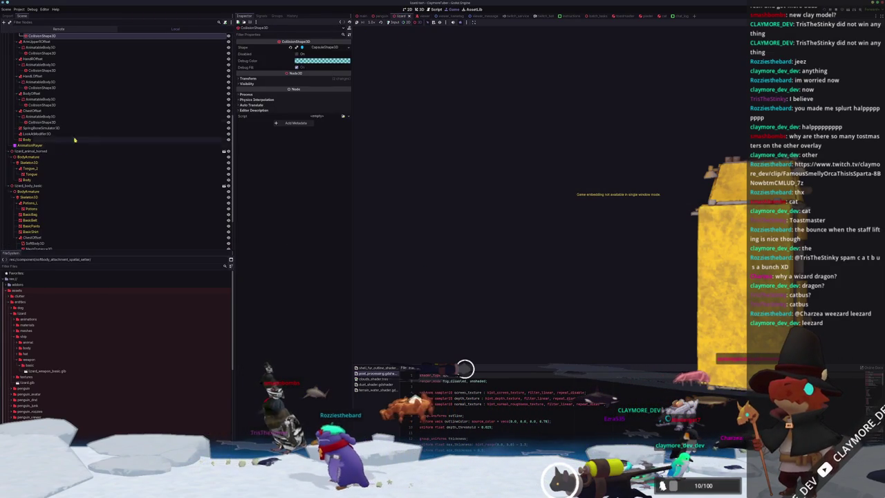
{"action": "scroll", "coordinate": [57, 164], "scroll_direction": "down", "scroll_amount": 3}
{"action": "left_click", "coordinate": [43, 116]}
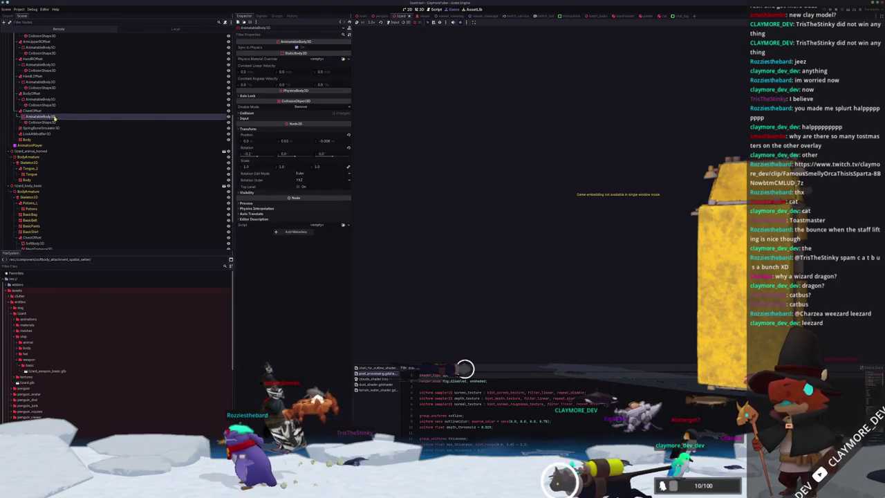
Frame the lizard in the 3D view, save the scene with Ctrl+S, and select ChestOffset
{"action": "left_click", "coordinate": [419, 9]}
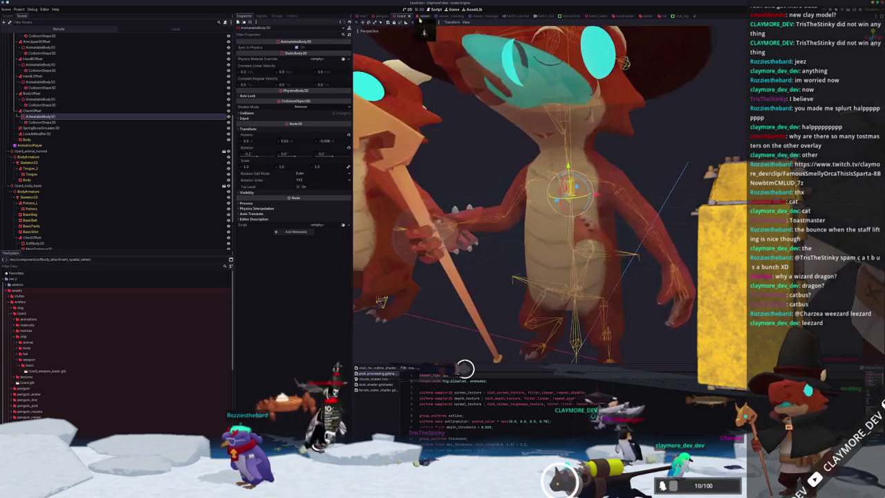
{"action": "scroll", "coordinate": [678, 193], "scroll_direction": "down", "scroll_amount": 5}
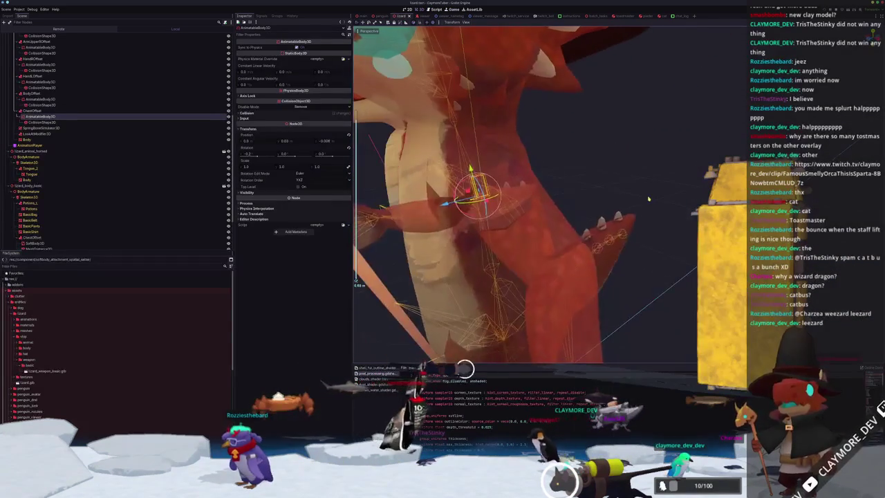
{"action": "key", "text": "ctrl+s"}
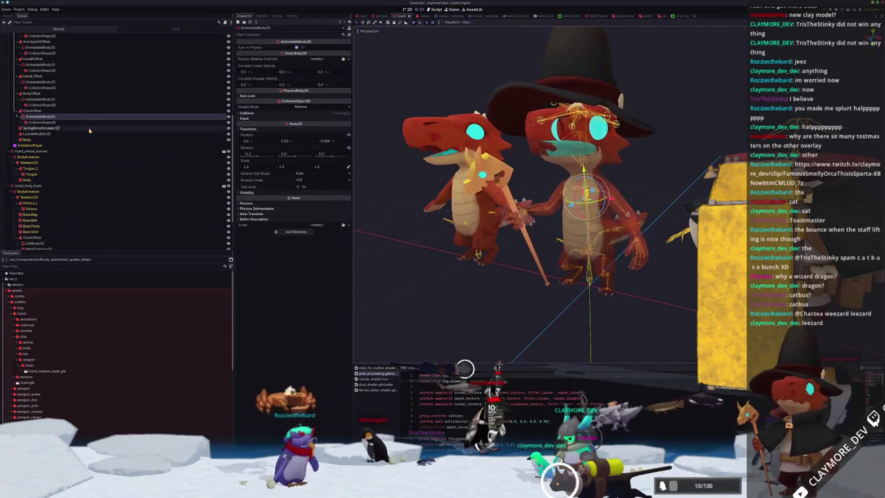
{"action": "left_click", "coordinate": [38, 112]}
{"action": "scroll", "coordinate": [35, 118], "scroll_direction": "up", "scroll_amount": 10}
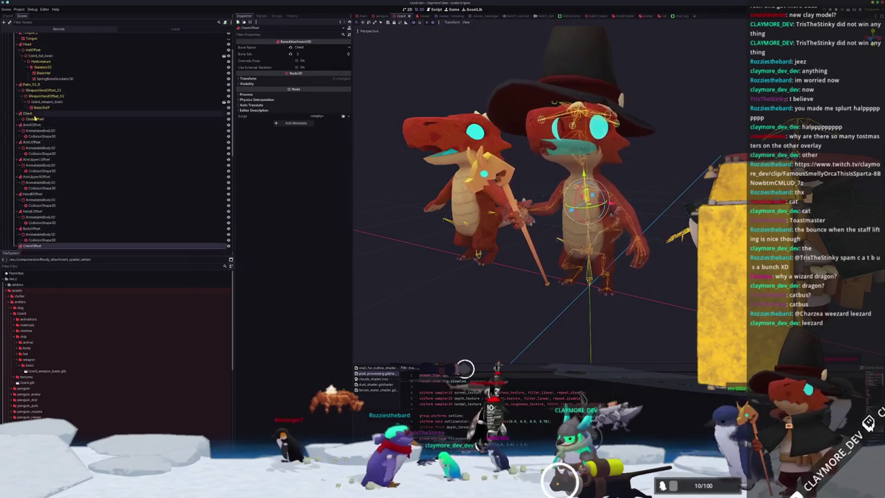
{"action": "right_click", "coordinate": [35, 59]}
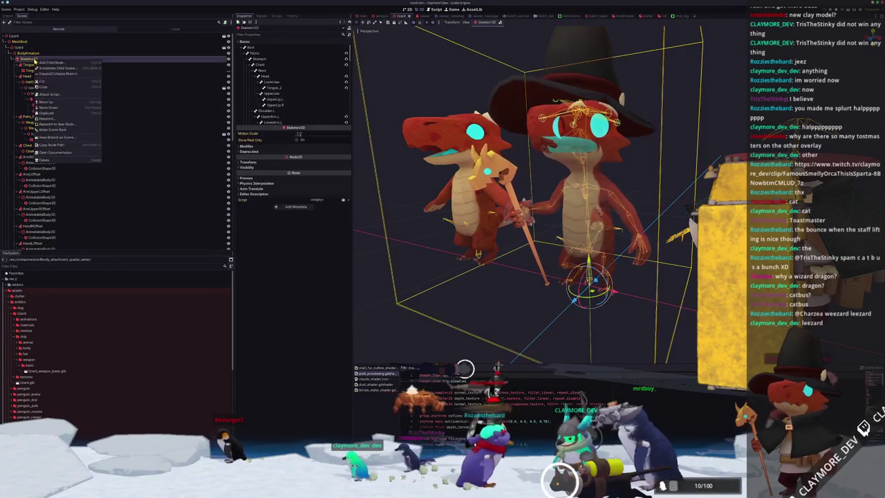
{"action": "left_click", "coordinate": [50, 63]}
{"action": "type", "text": "physical"}
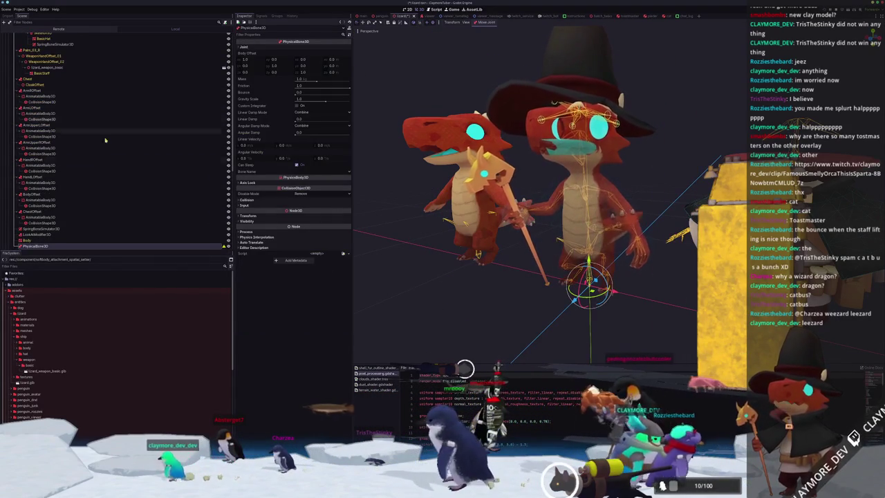
{"action": "scroll", "coordinate": [46, 139], "scroll_direction": "down", "scroll_amount": 5}
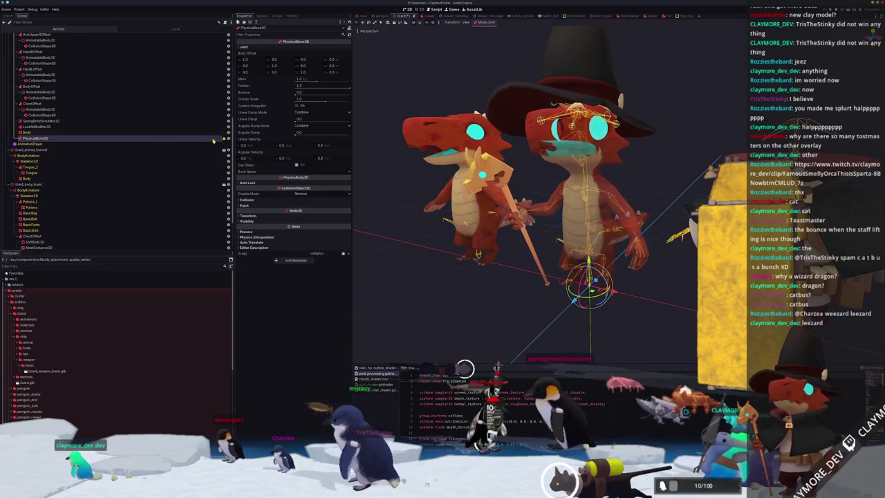
{"action": "mouse_move", "coordinate": [225, 141]}
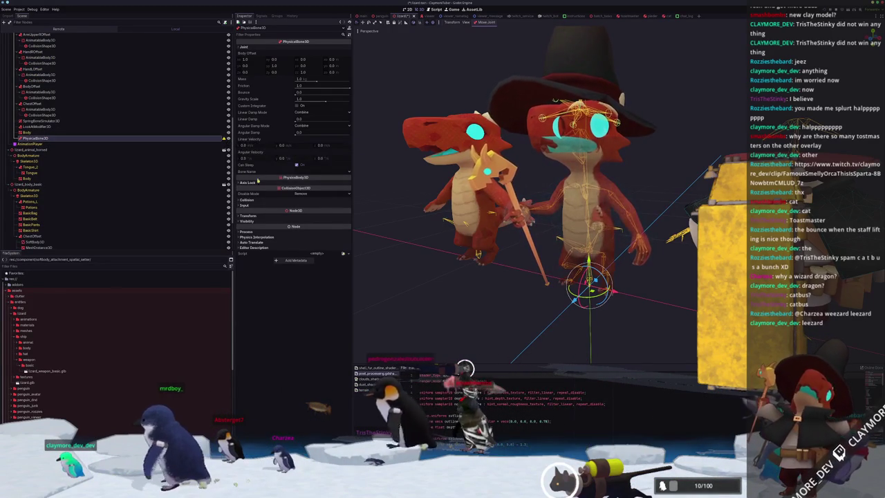
{"action": "mouse_move", "coordinate": [263, 134]}
{"action": "key", "text": "Delete"}
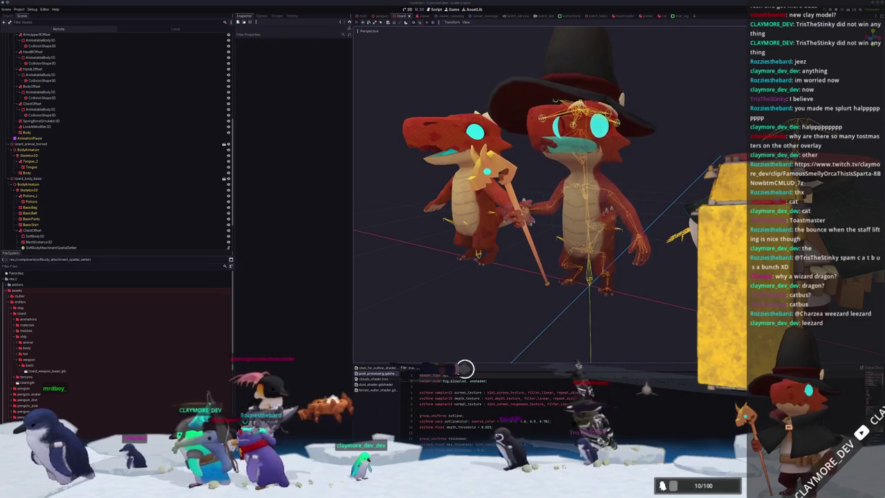
In the Remote tree, expand Main > AvatarRoot > Lizard > MeshRoot down to Skeleton3D
{"action": "left_click", "coordinate": [58, 30]}
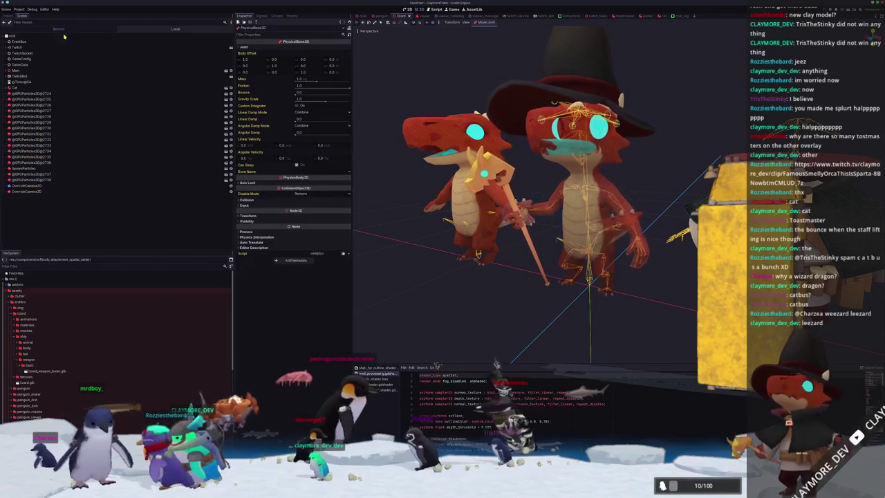
{"action": "left_click", "coordinate": [5, 71]}
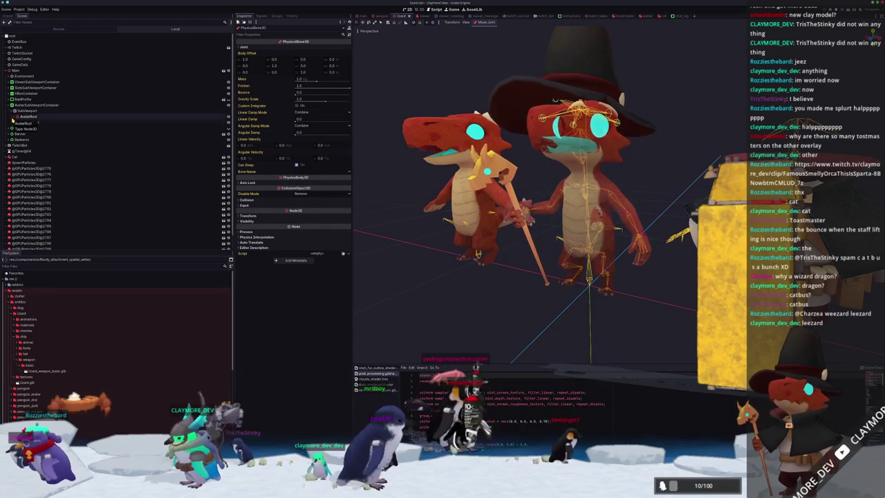
{"action": "left_click", "coordinate": [14, 117]}
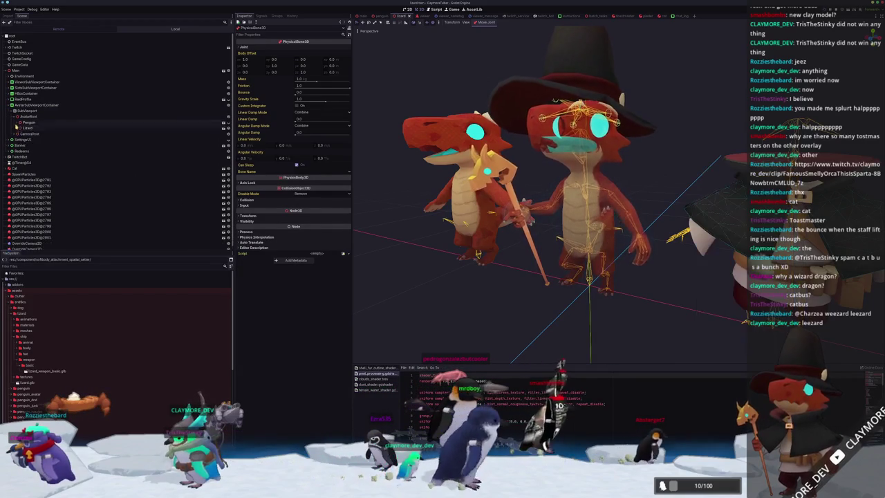
{"action": "left_click", "coordinate": [17, 128]}
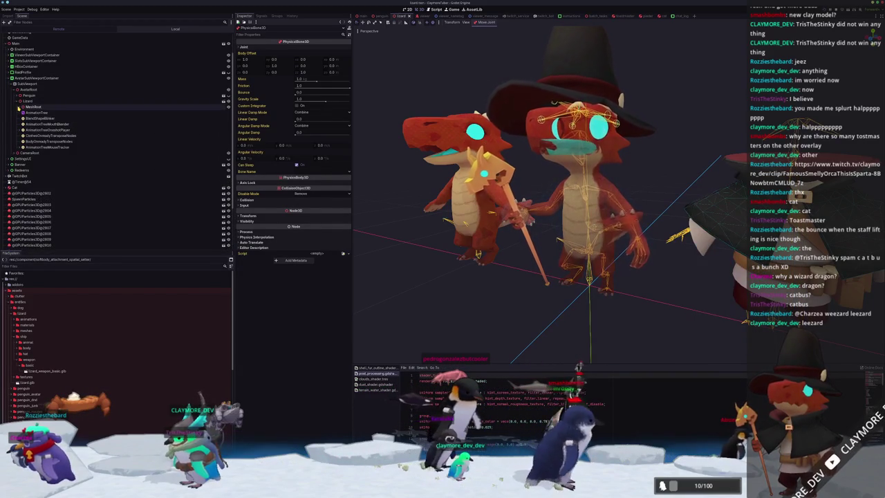
{"action": "left_click", "coordinate": [19, 107]}
{"action": "left_click", "coordinate": [22, 113]}
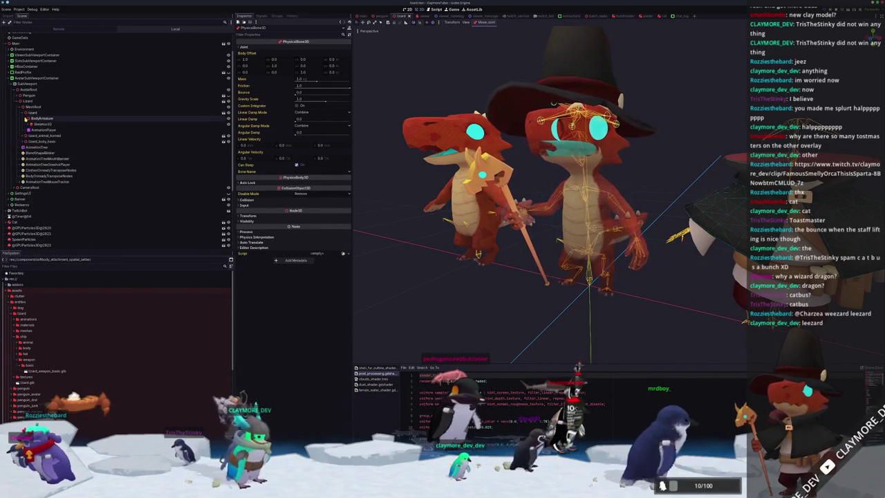
{"action": "left_click", "coordinate": [28, 124]}
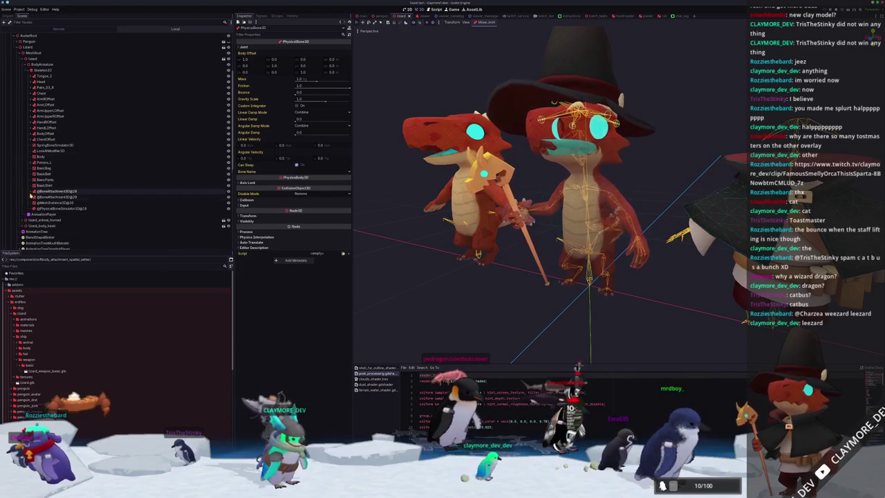
Inspect HandLOffset's AnimatableBody3D and its sphere CollisionShape3D
{"action": "left_click", "coordinate": [45, 127]}
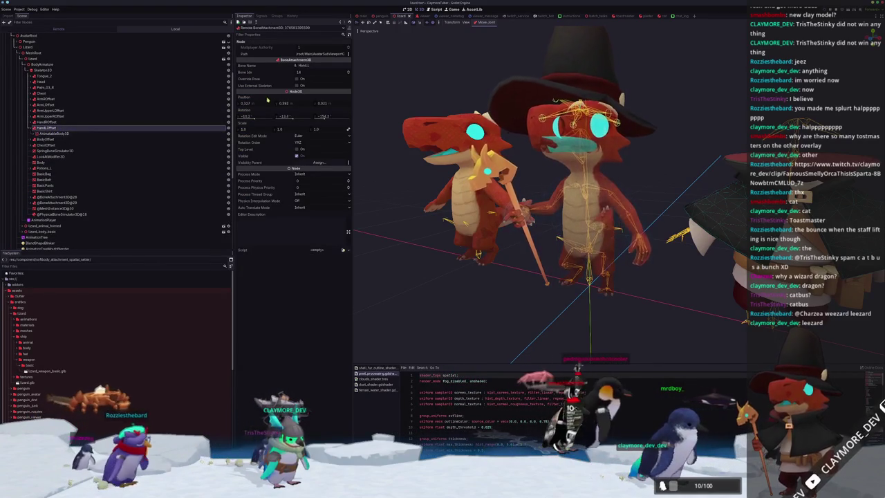
{"action": "left_click", "coordinate": [52, 134]}
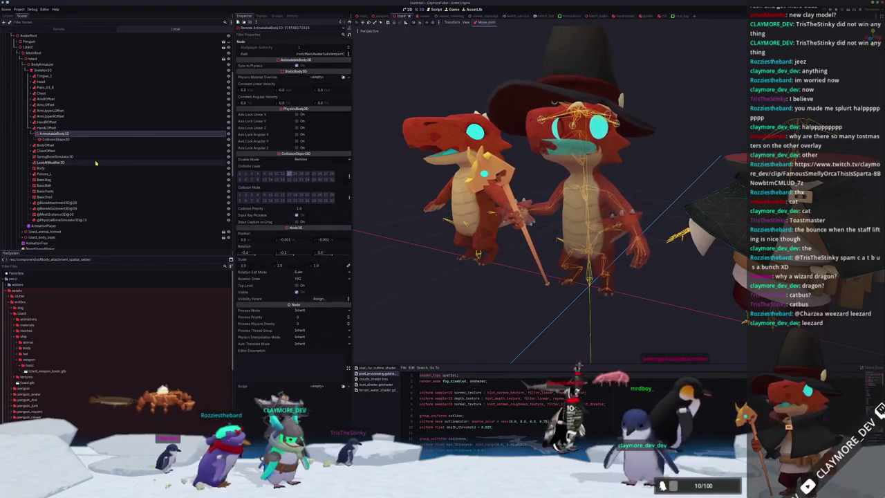
{"action": "left_click", "coordinate": [52, 140]}
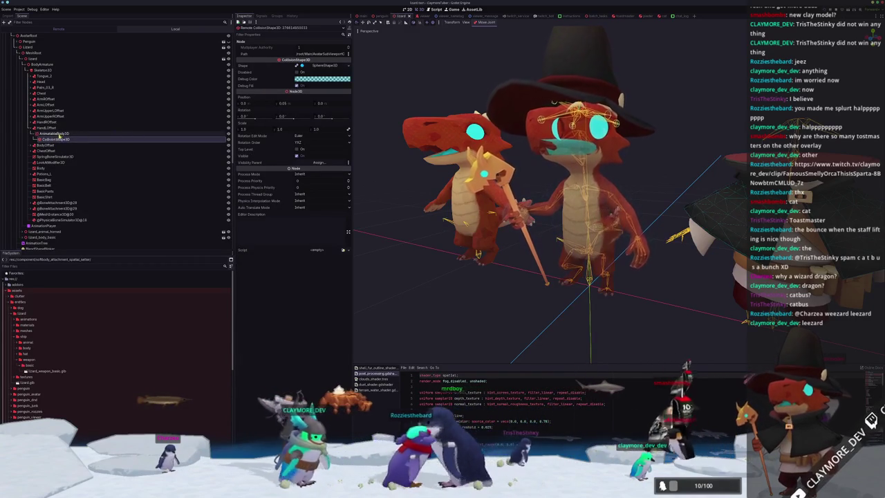
{"action": "left_click", "coordinate": [57, 134]}
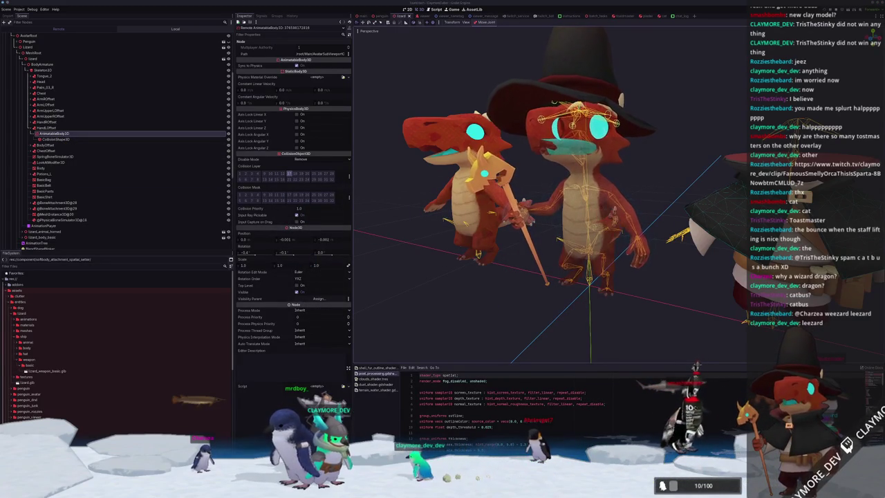
In the Local tree, Ctrl-select all eight offset AnimatableBody3D nodes and run the project with F5
{"action": "scroll", "coordinate": [363, 224], "scroll_direction": "down", "scroll_amount": 2}
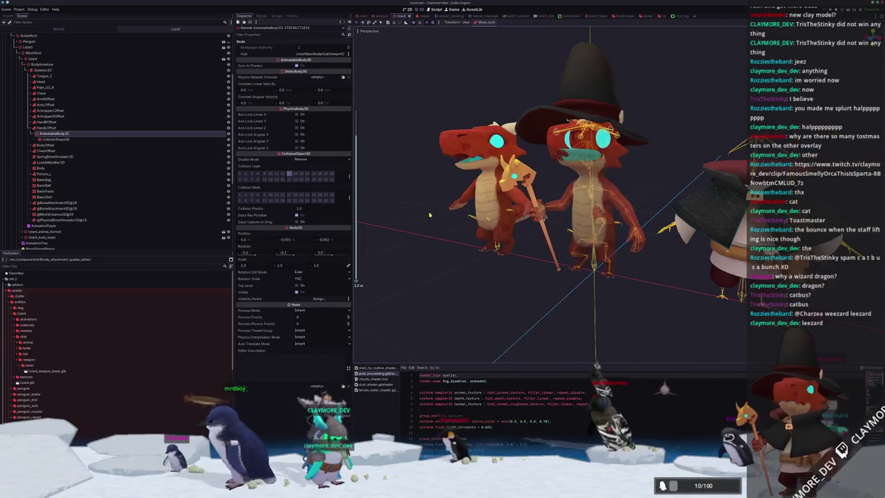
{"action": "left_click", "coordinate": [180, 30]}
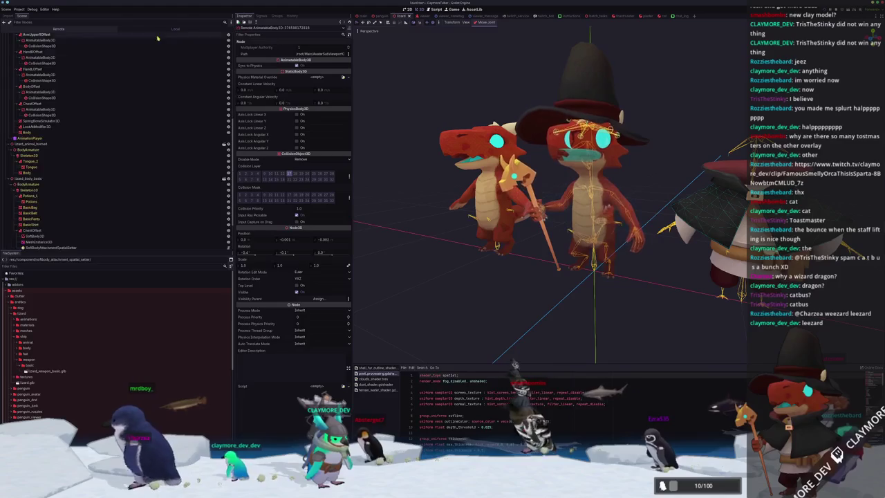
{"action": "left_click", "coordinate": [35, 96]}
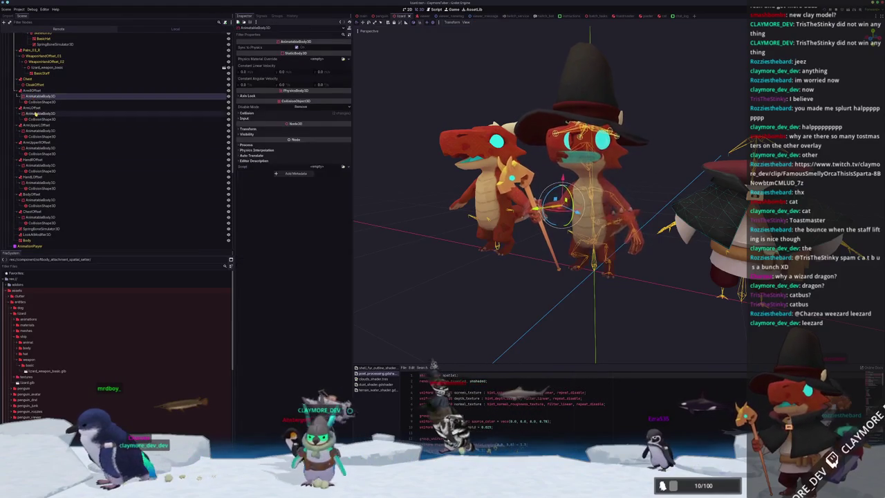
{"action": "left_click", "coordinate": [38, 114], "text": "ctrl"}
{"action": "left_click", "coordinate": [38, 131], "text": "ctrl"}
{"action": "left_click", "coordinate": [38, 148], "text": "ctrl"}
{"action": "left_click", "coordinate": [38, 165], "text": "ctrl"}
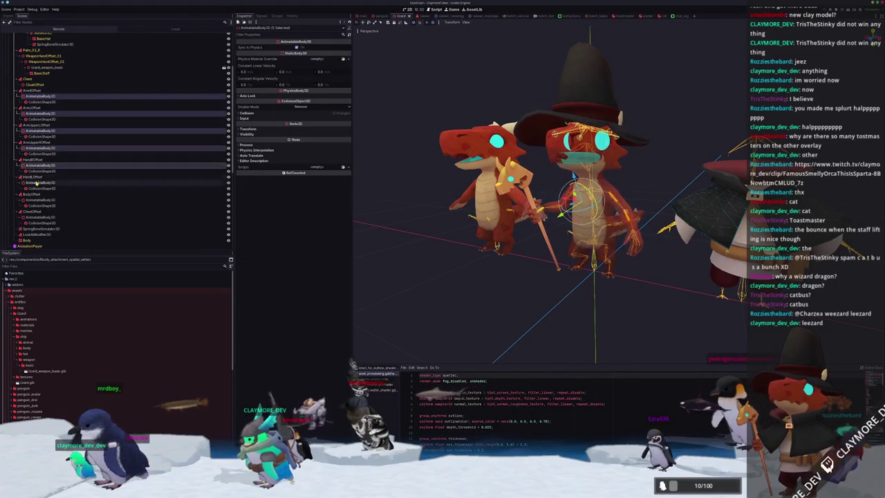
{"action": "left_click", "coordinate": [38, 183], "text": "ctrl"}
{"action": "left_click", "coordinate": [38, 200], "text": "ctrl"}
{"action": "left_click", "coordinate": [38, 218], "text": "ctrl"}
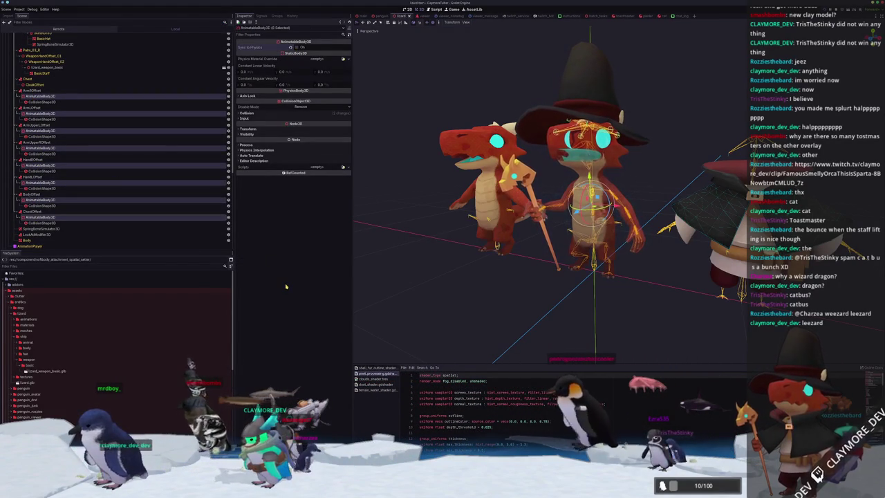
{"action": "key", "text": "F5"}
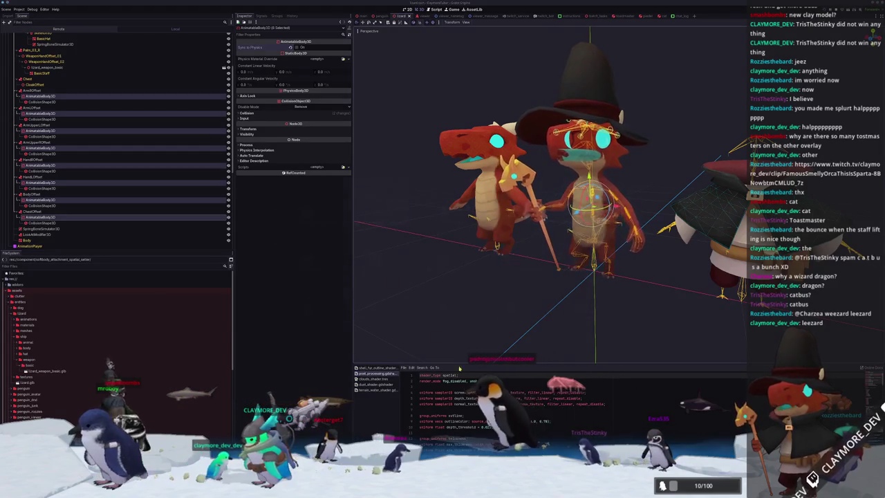
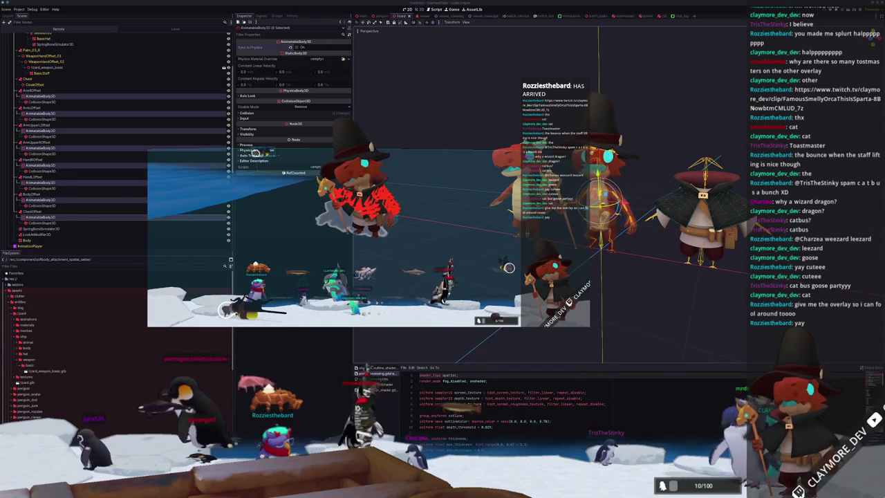
Stop the running game and select AvatarSubViewportContainer in the main scene
{"action": "key", "text": "F8"}
{"action": "left_click", "coordinate": [361, 16]}
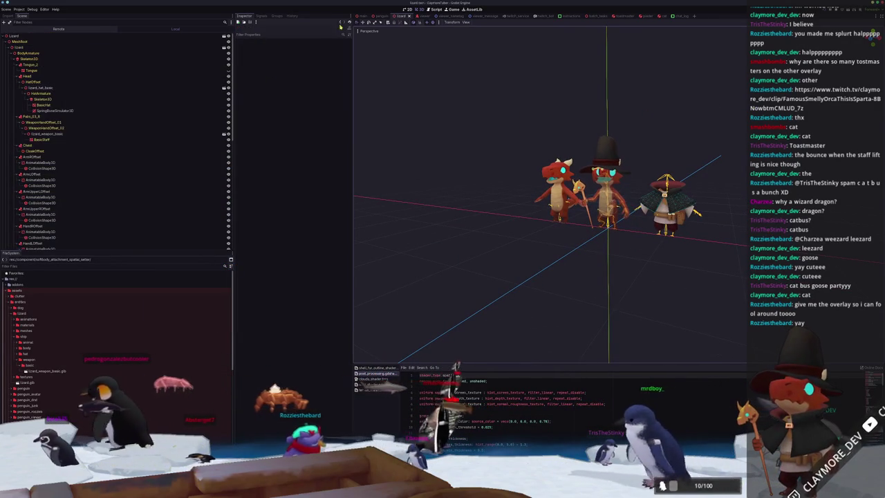
{"action": "scroll", "coordinate": [536, 141], "scroll_direction": "down", "scroll_amount": 3}
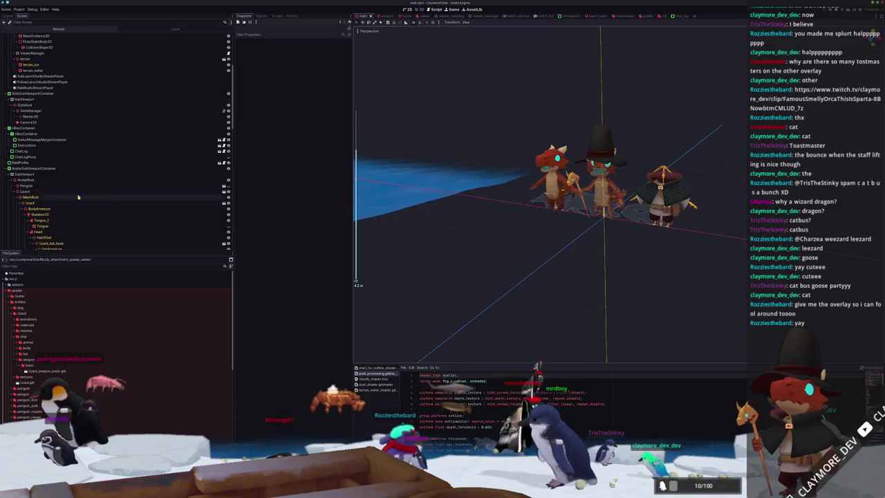
{"action": "left_click", "coordinate": [35, 169]}
{"action": "left_click", "coordinate": [36, 176]}
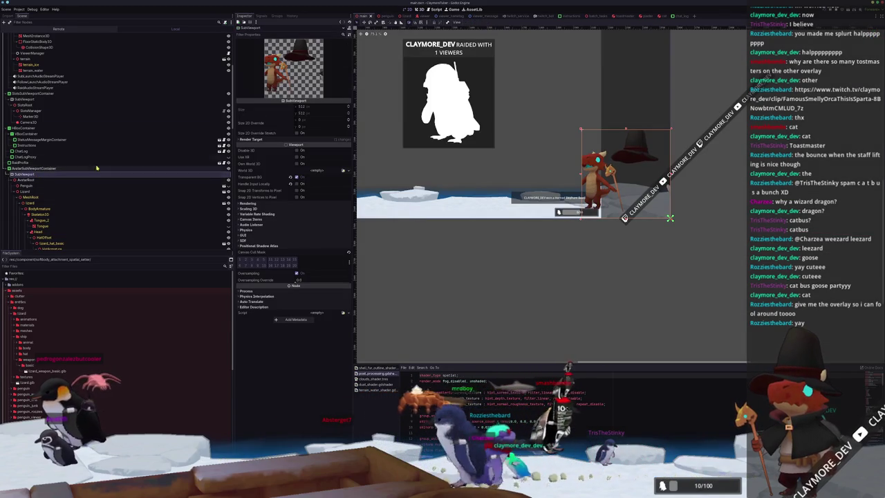
{"action": "left_click", "coordinate": [56, 169]}
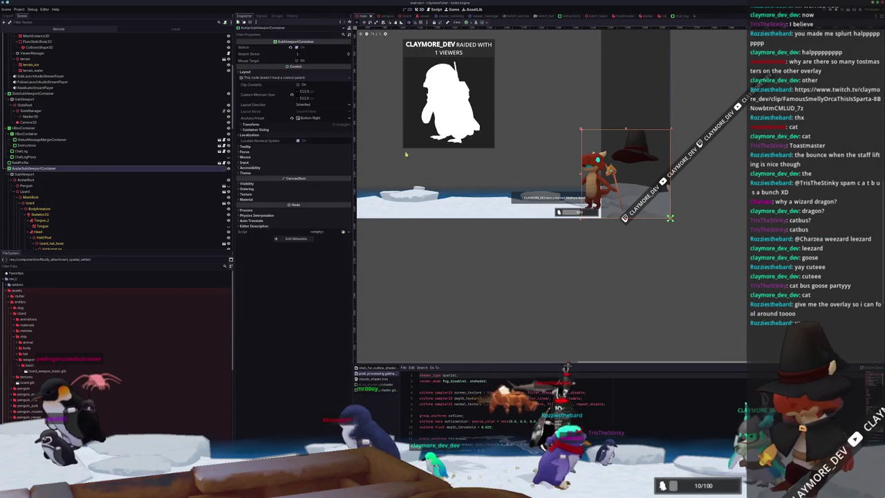
Drag the avatar viewport box's top edge upward, then collapse the AvatarRoot branch
{"action": "mouse_move", "coordinate": [625, 112]}
{"action": "left_mouse_down"}
{"action": "mouse_move", "coordinate": [624, 88]}
{"action": "mouse_move", "coordinate": [626, 129]}
{"action": "mouse_move", "coordinate": [622, 101]}
{"action": "mouse_move", "coordinate": [623, 109]}
{"action": "left_mouse_up"}
{"action": "scroll", "coordinate": [574, 189], "scroll_direction": "down", "scroll_amount": 2}
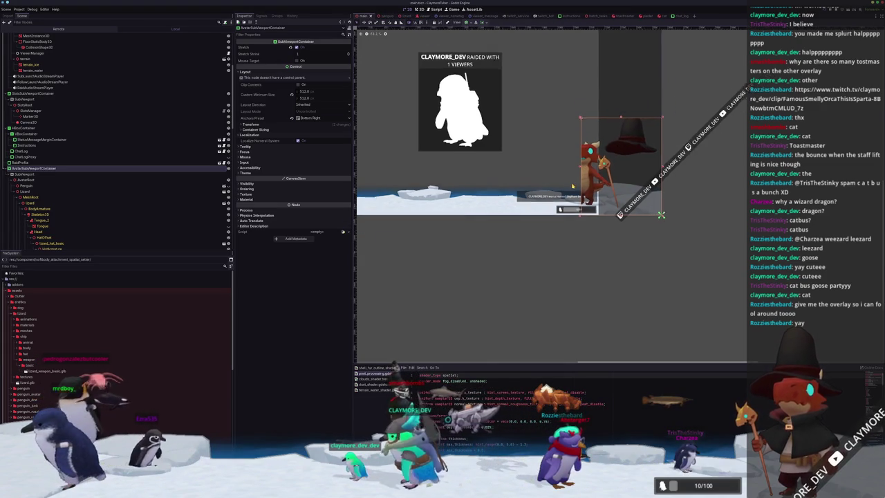
{"action": "scroll", "coordinate": [42, 170], "scroll_direction": "down", "scroll_amount": 4}
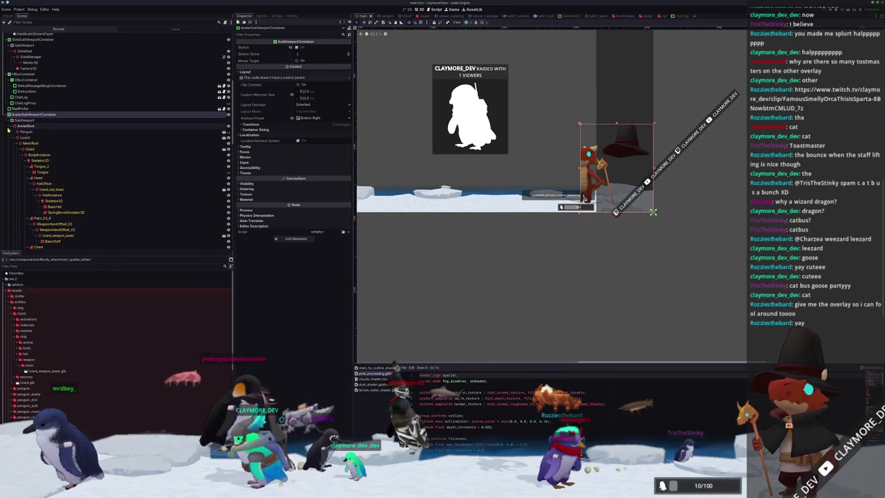
{"action": "left_click", "coordinate": [10, 127]}
Focus on AvatarCamera and nudge it slightly left and down beside the iceberg
{"action": "left_click", "coordinate": [28, 223]}
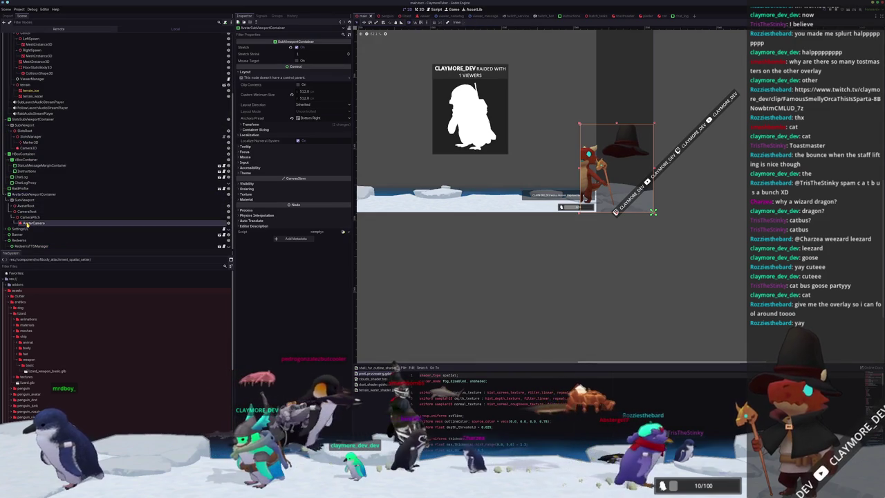
{"action": "key", "text": "f"}
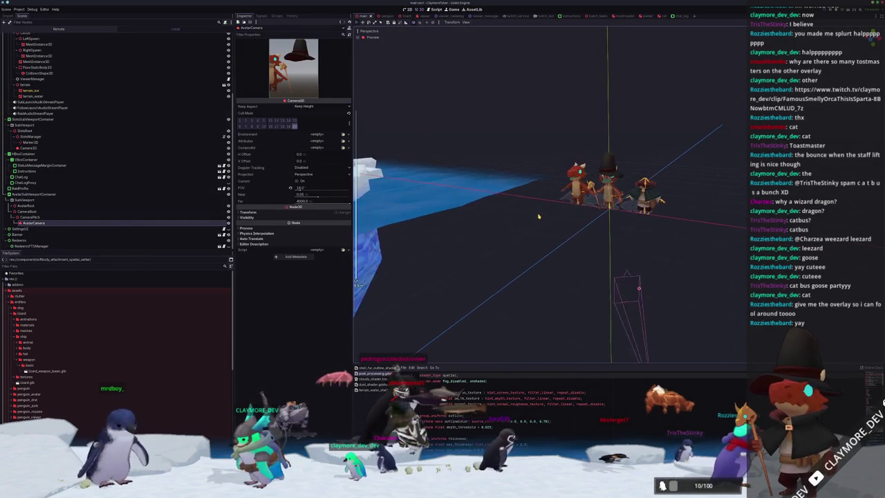
{"action": "left_click_drag", "start_coordinate": [567, 215], "coordinate": [525, 220]}
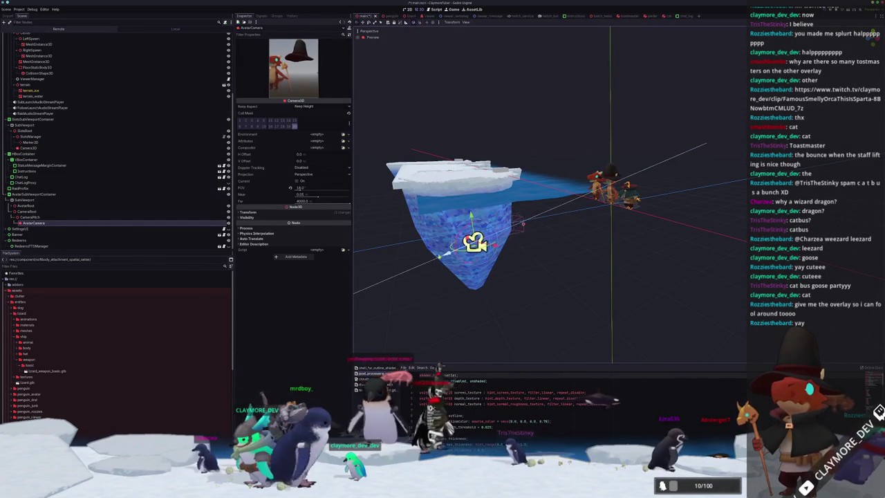
{"action": "mouse_move", "coordinate": [417, 261]}
{"action": "left_mouse_down"}
{"action": "mouse_move", "coordinate": [429, 258]}
{"action": "mouse_move", "coordinate": [404, 265]}
{"action": "left_mouse_up"}
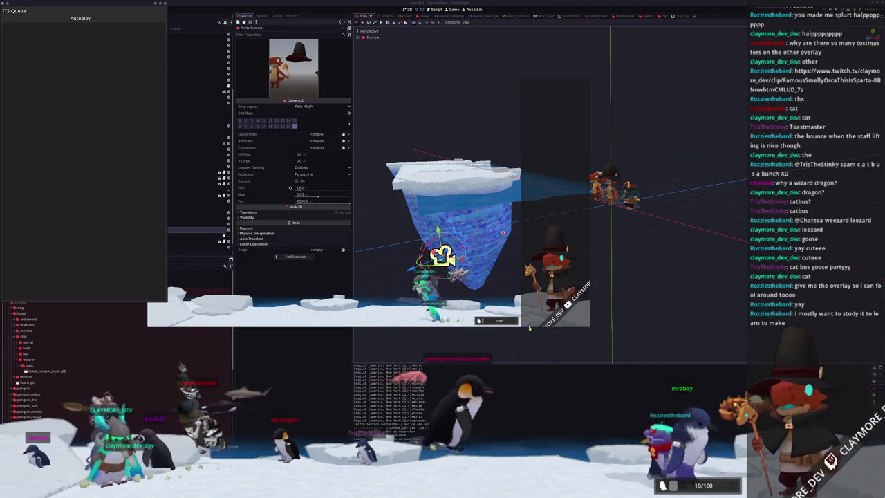
Toggle between CameraPitch and AvatarCamera to confirm the avatar camera's new position
{"action": "left_click", "coordinate": [32, 197]}
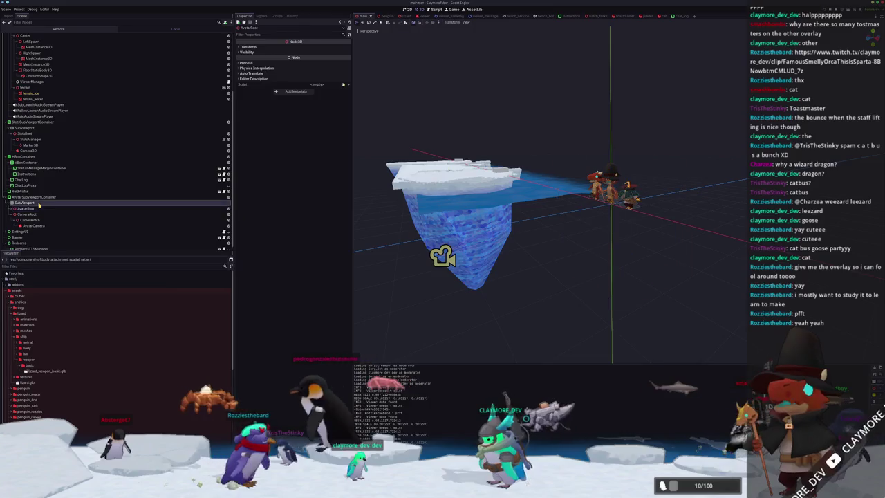
{"action": "scroll", "coordinate": [627, 148], "scroll_direction": "up", "scroll_amount": 1}
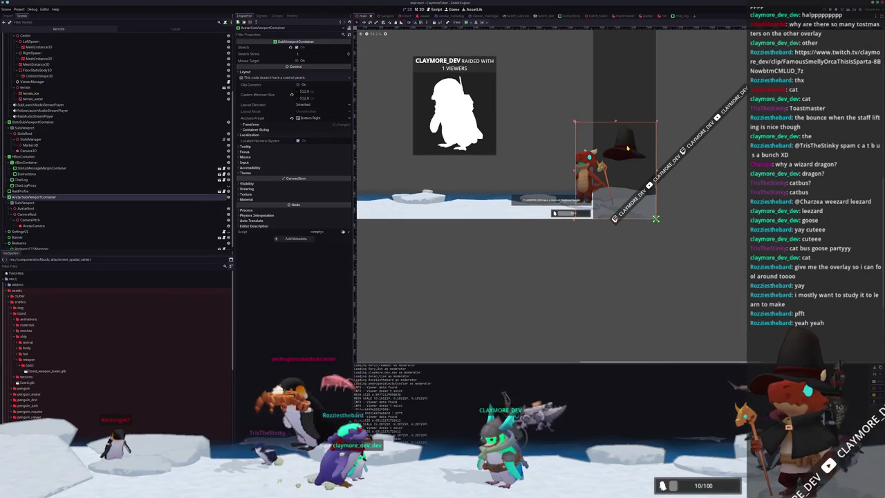
{"action": "left_click", "coordinate": [67, 220]}
{"action": "left_click", "coordinate": [69, 225]}
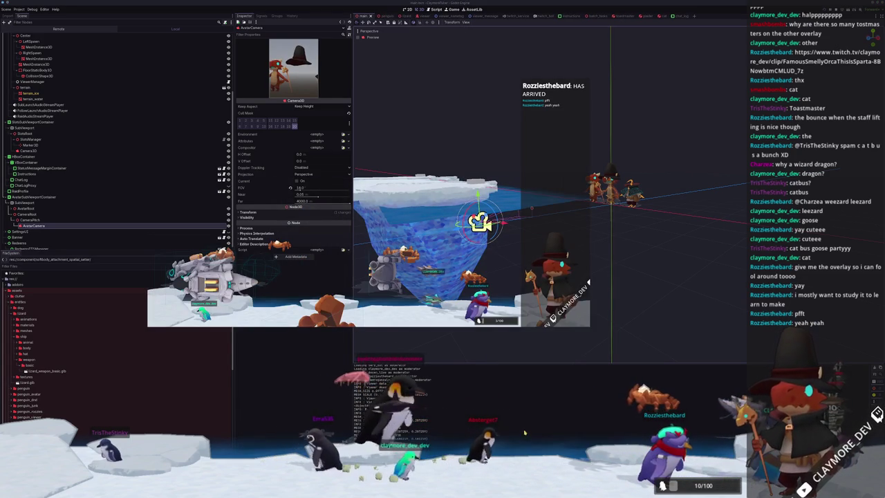
{"action": "left_click", "coordinate": [42, 220]}
{"action": "left_click", "coordinate": [52, 225]}
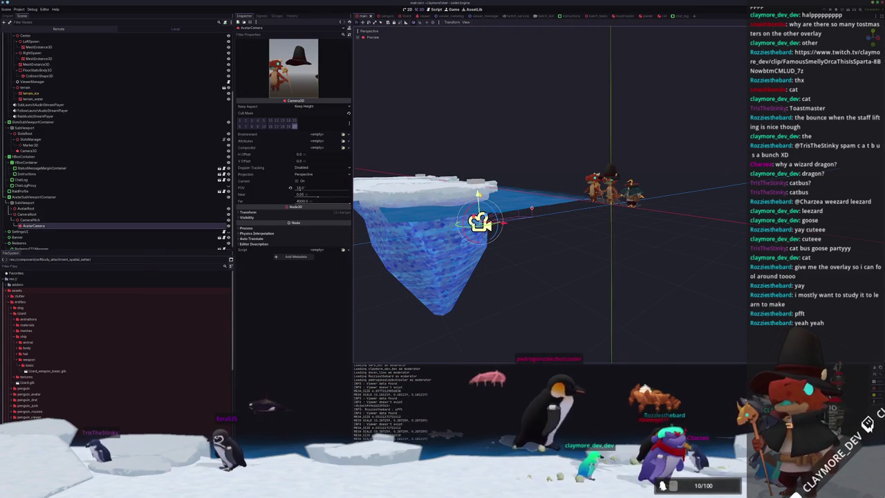
{"action": "key", "text": "Escape"}
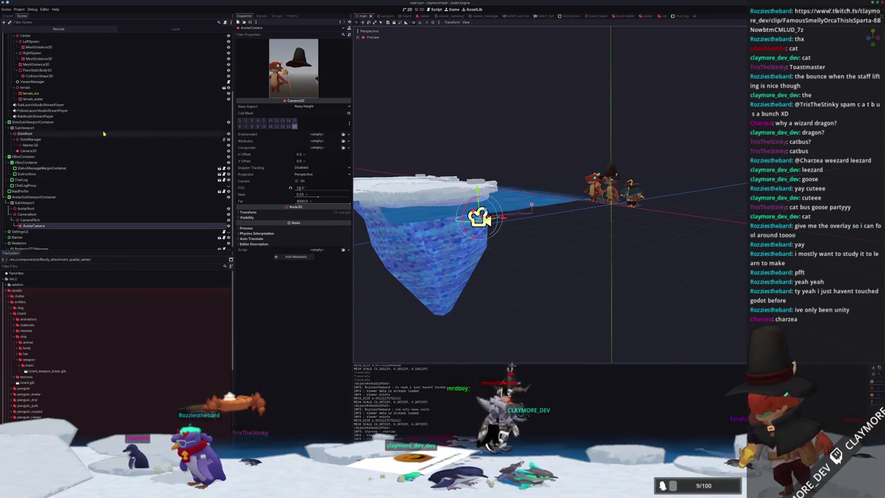
In the lizard scene, review SoftBody3D's Damping Coefficient, then save and launch the game
{"action": "left_click", "coordinate": [401, 15]}
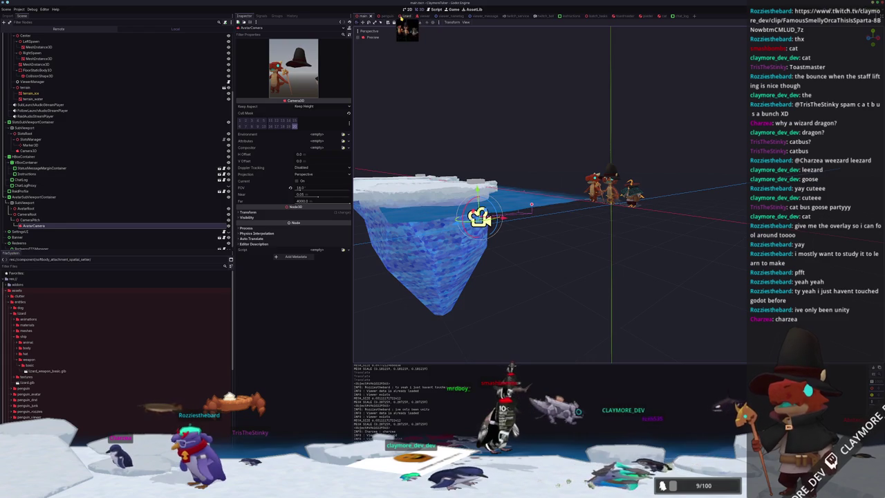
{"action": "left_click", "coordinate": [104, 119]}
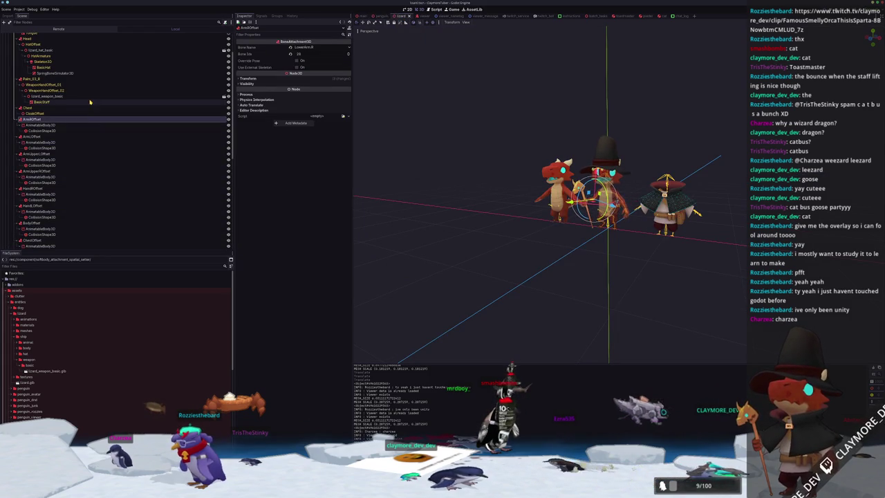
{"action": "scroll", "coordinate": [69, 166], "scroll_direction": "down", "scroll_amount": 4}
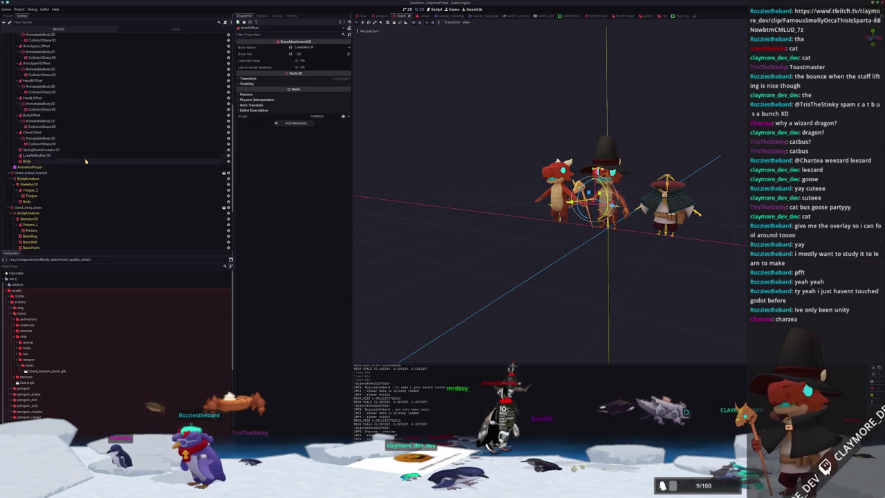
{"action": "scroll", "coordinate": [47, 195], "scroll_direction": "down", "scroll_amount": 4}
{"action": "left_click", "coordinate": [38, 188]}
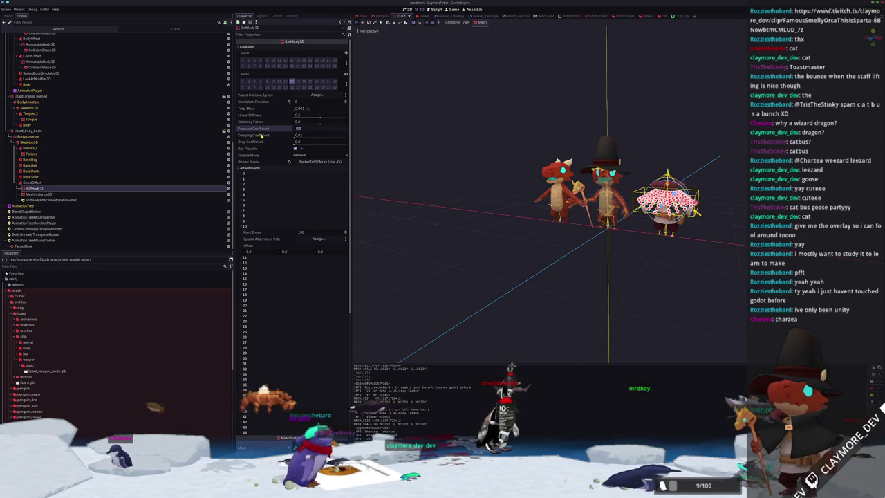
{"action": "mouse_move", "coordinate": [260, 135]}
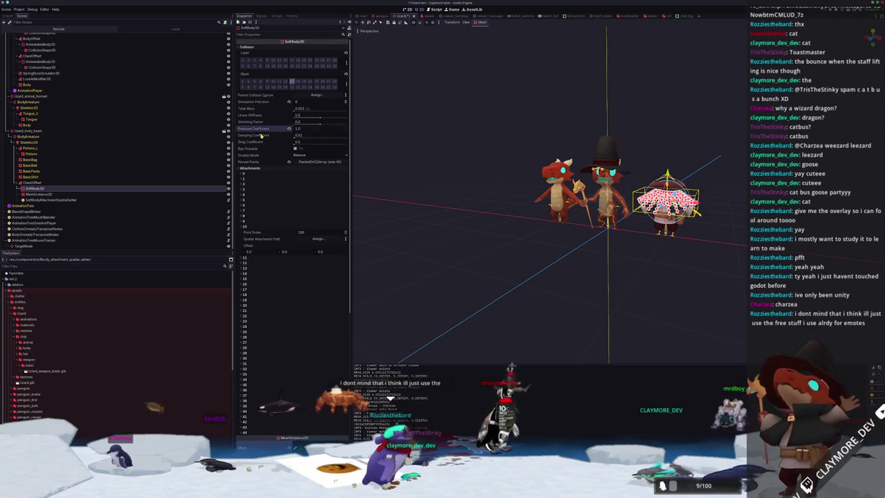
{"action": "key", "text": "ctrl+s"}
{"action": "left_click", "coordinate": [445, 188]}
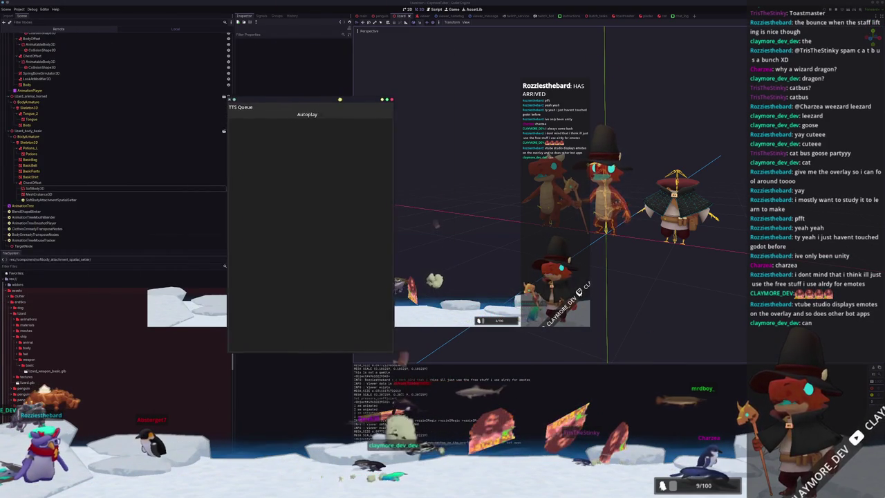
Move the TTS Queue window aside and bring the game window to the front
{"action": "mouse_move", "coordinate": [340, 99]}
{"action": "left_mouse_down"}
{"action": "mouse_move", "coordinate": [281, 75]}
{"action": "mouse_move", "coordinate": [309, 94]}
{"action": "left_mouse_up"}
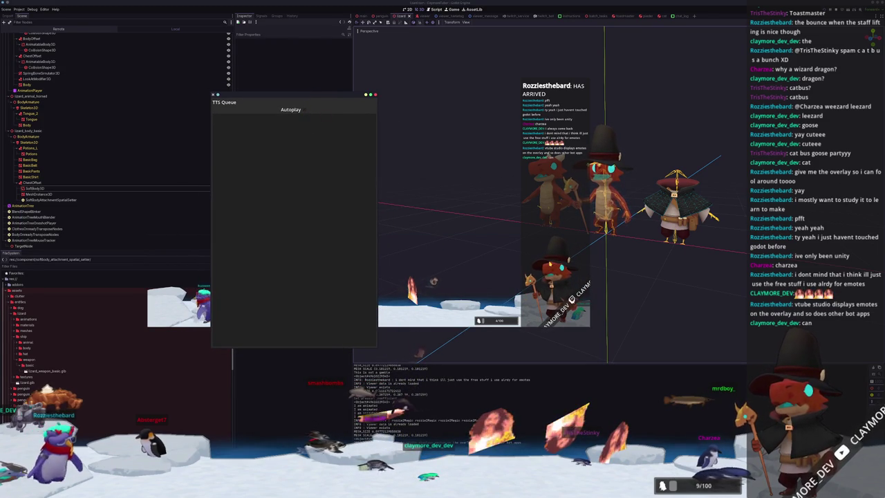
{"action": "left_click", "coordinate": [363, 308]}
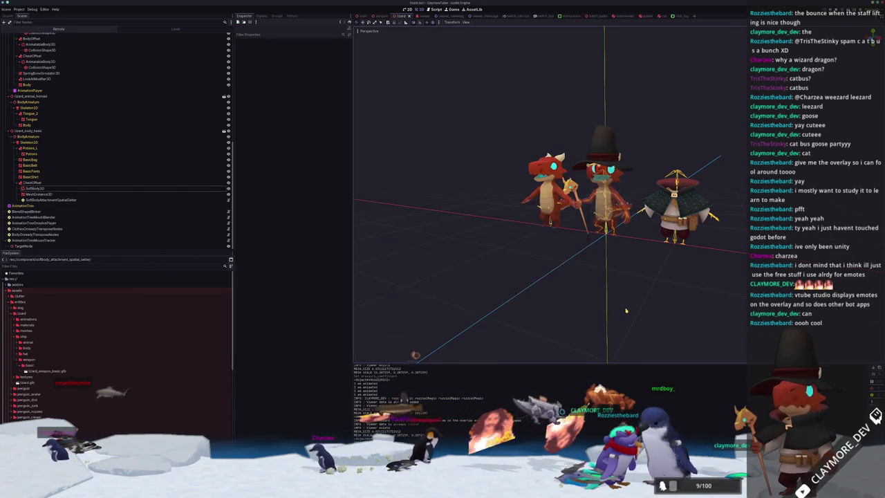
Shift the AnimatableBody3D chest body's X position to -0.079
{"action": "left_click", "coordinate": [89, 190]}
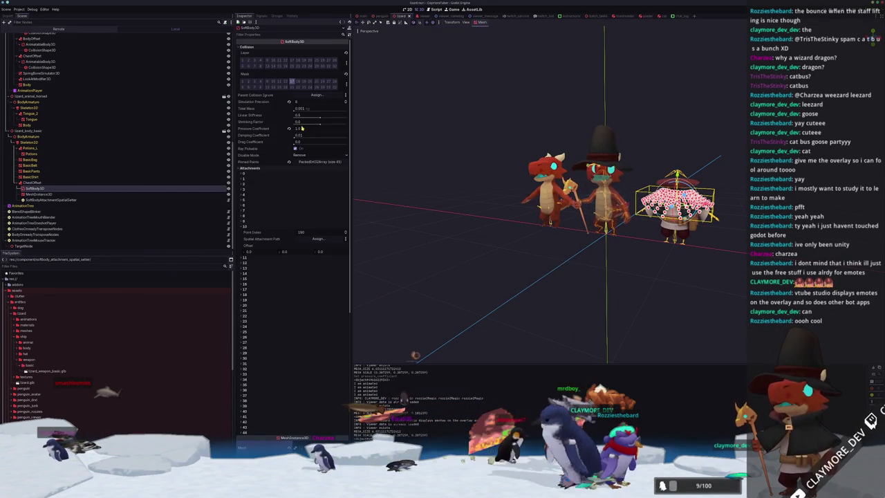
{"action": "left_click", "coordinate": [510, 280]}
{"action": "scroll", "coordinate": [509, 279], "scroll_direction": "up", "scroll_amount": 3}
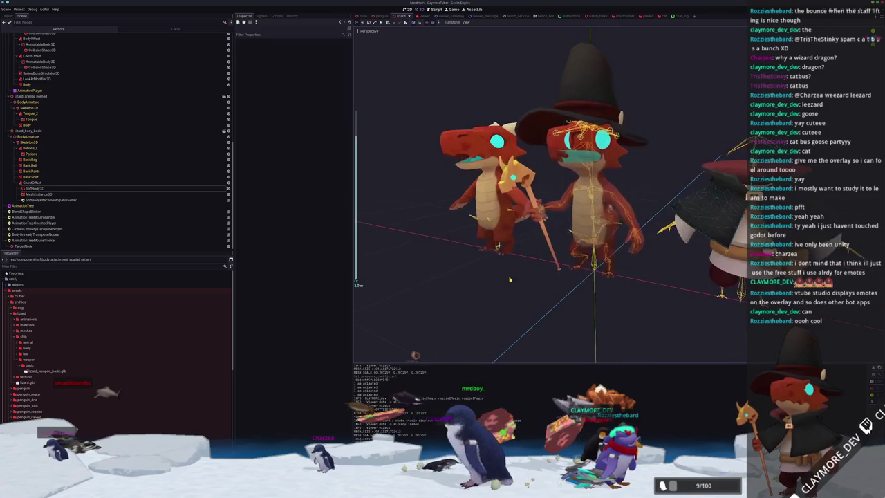
{"action": "left_click", "coordinate": [69, 188]}
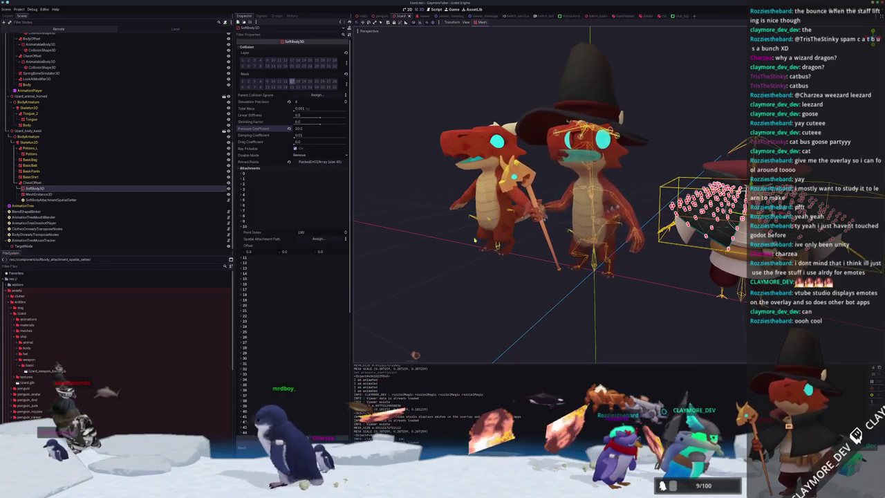
{"action": "scroll", "coordinate": [572, 283], "scroll_direction": "up", "scroll_amount": 5}
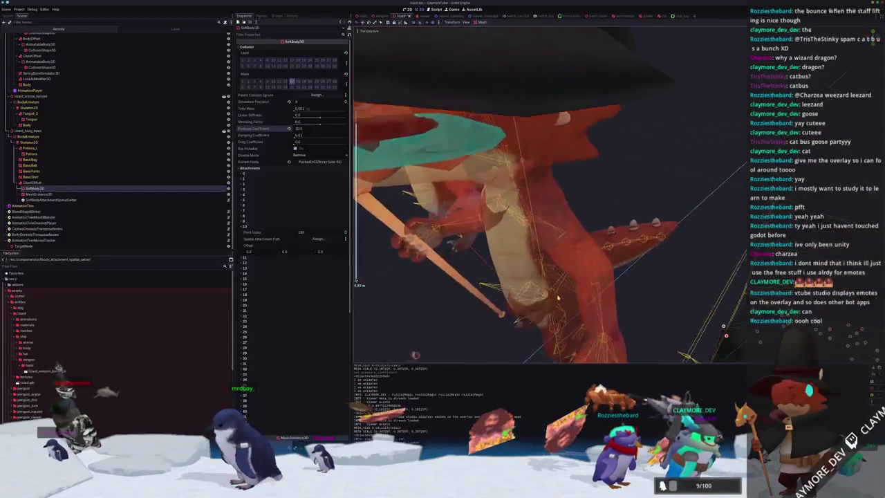
{"action": "left_click", "coordinate": [608, 252]}
{"action": "scroll", "coordinate": [609, 251], "scroll_direction": "down", "scroll_amount": 5}
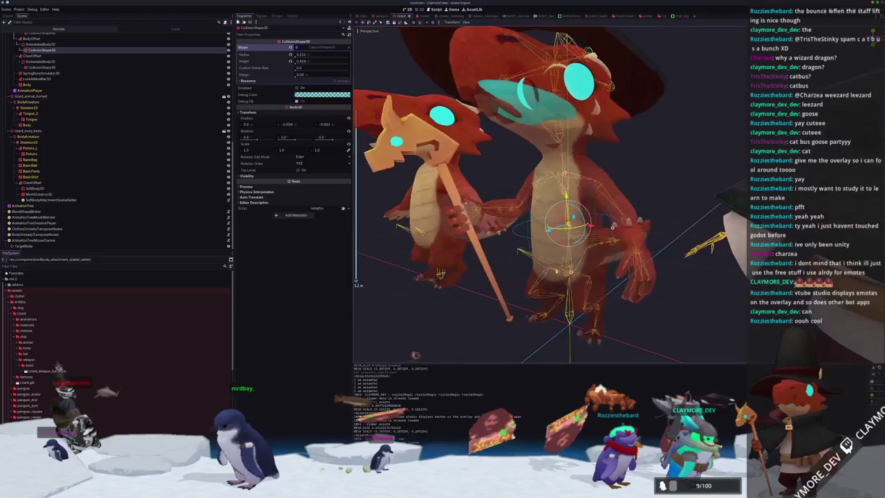
{"action": "left_click_drag", "start_coordinate": [567, 207], "coordinate": [504, 211]}
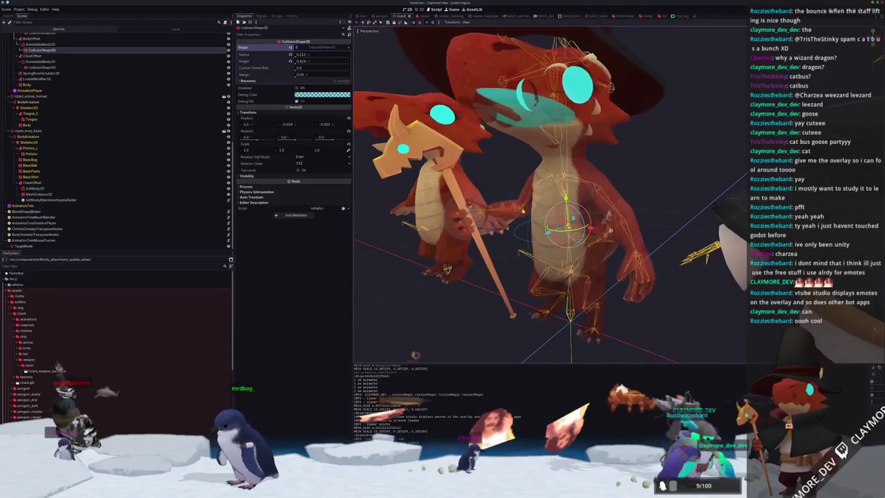
{"action": "left_click", "coordinate": [40, 44]}
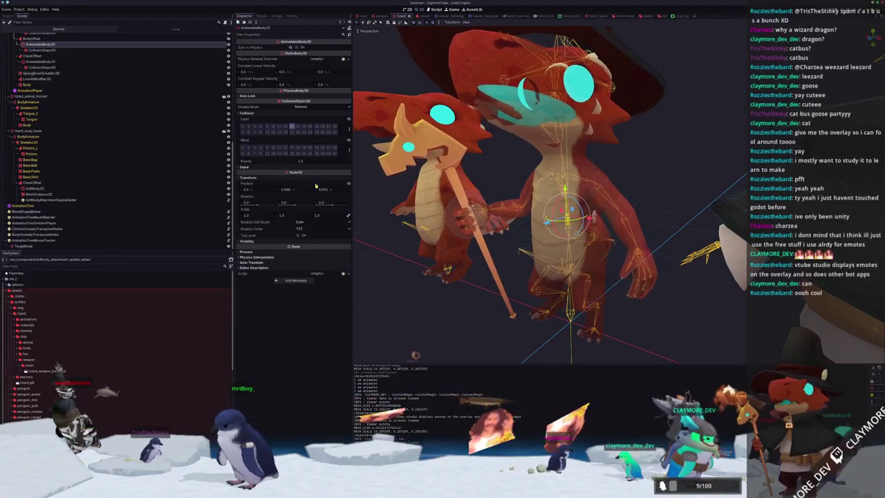
{"action": "left_click_drag", "start_coordinate": [297, 193], "coordinate": [280, 193]}
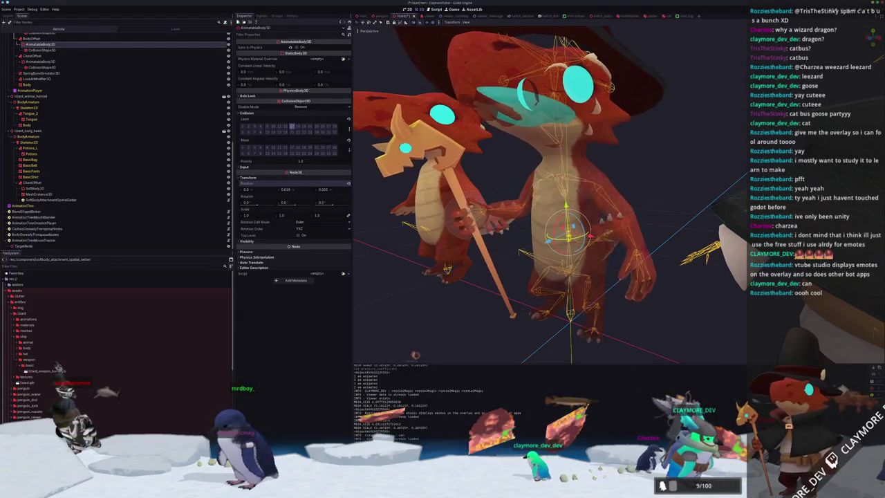
Widen the chest collision capsule to radius 0.224 and run the project to test
{"action": "left_click_drag", "start_coordinate": [526, 208], "coordinate": [470, 208]}
{"action": "scroll", "coordinate": [526, 229], "scroll_direction": "up", "scroll_amount": 5}
{"action": "left_click", "coordinate": [42, 50]}
{"action": "left_click_drag", "start_coordinate": [650, 243], "coordinate": [650, 249]}
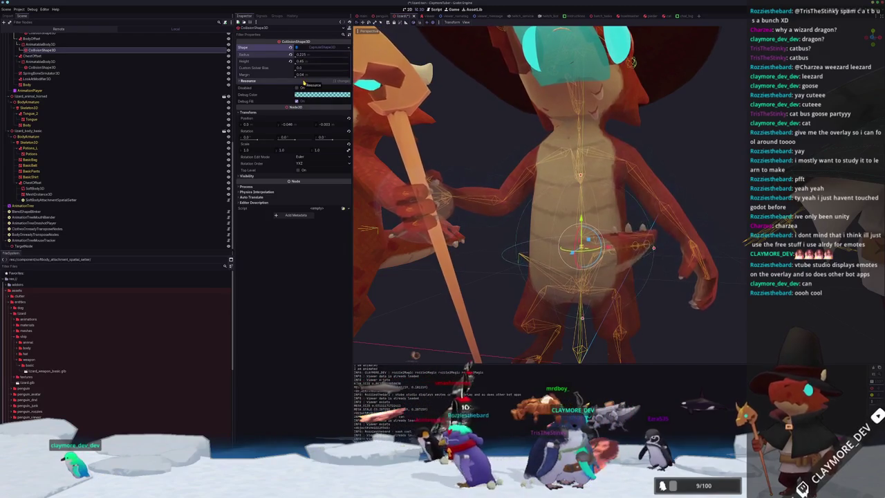
{"action": "scroll", "coordinate": [675, 291], "scroll_direction": "down", "scroll_amount": 5}
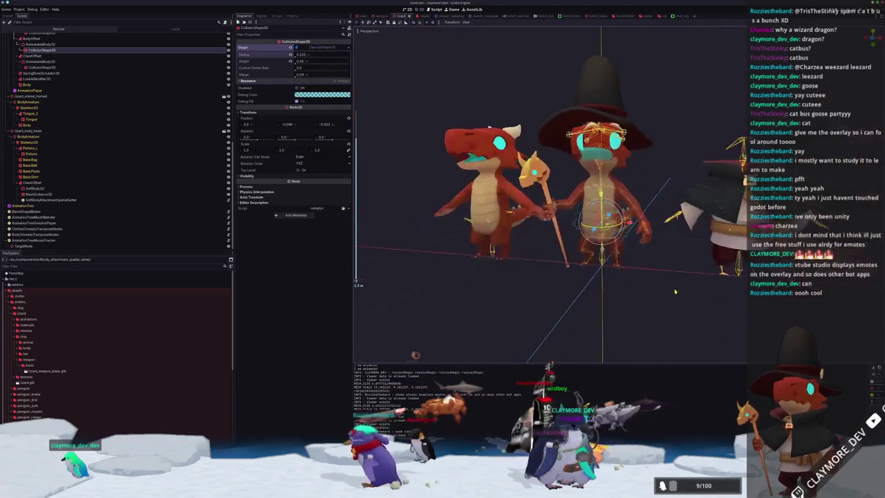
{"action": "left_click", "coordinate": [675, 291]}
{"action": "left_click_drag", "start_coordinate": [674, 291], "coordinate": [638, 281]}
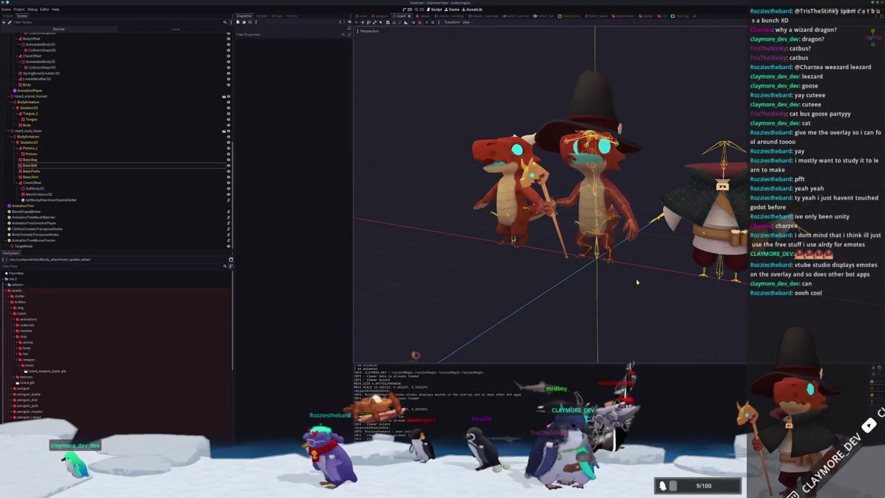
{"action": "key", "text": "F5"}
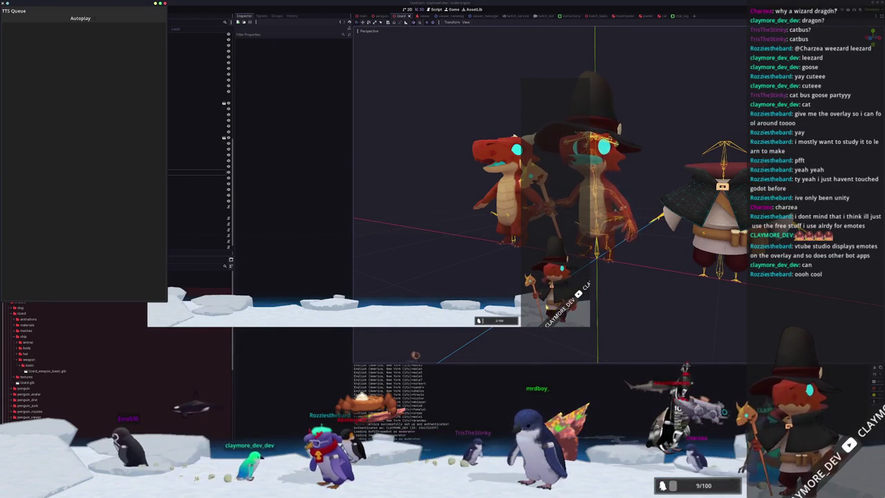
Adjust the SoftBody3D simulation settings, setting linear stiffness to 0.25
{"action": "left_click", "coordinate": [442, 340]}
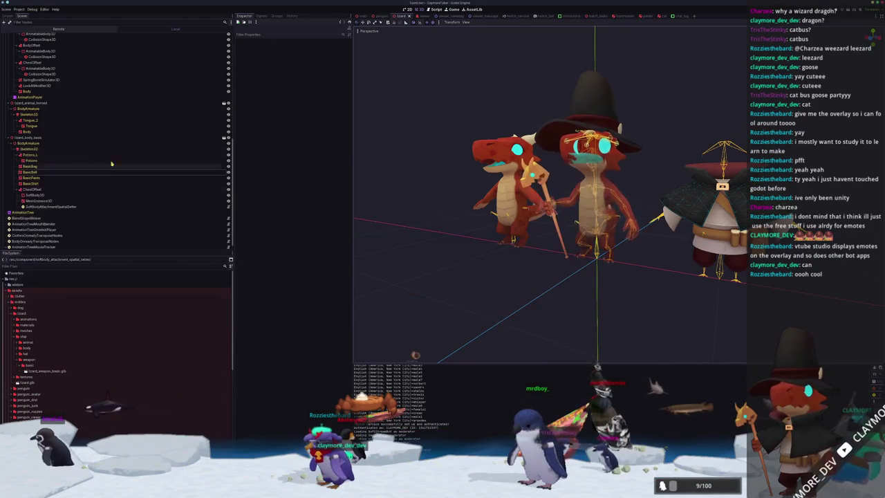
{"action": "left_click", "coordinate": [41, 199]}
{"action": "left_click", "coordinate": [35, 195]}
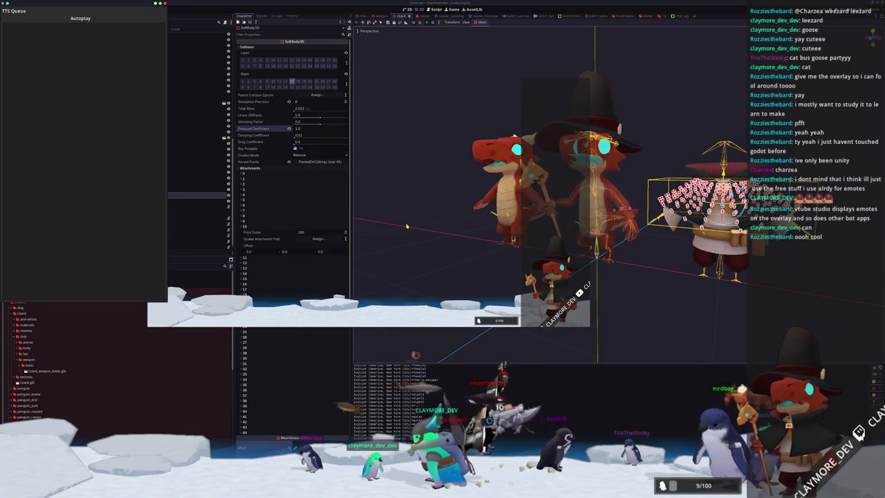
{"action": "left_click", "coordinate": [406, 226]}
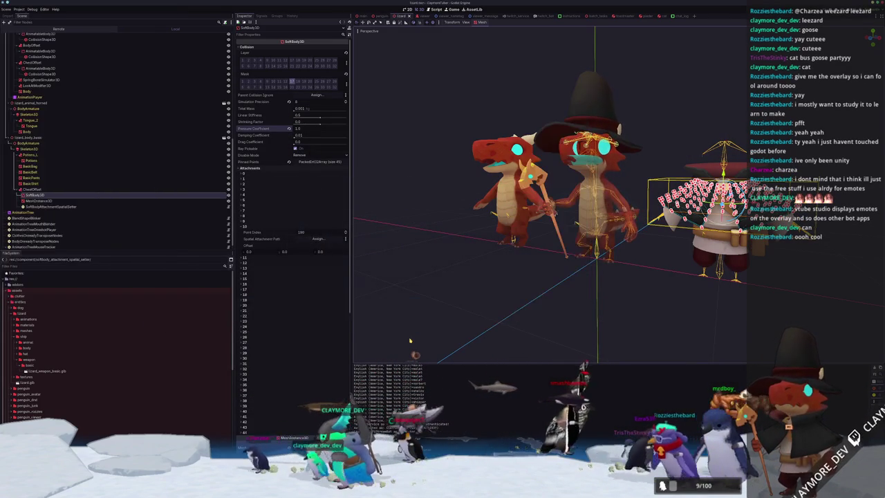
{"action": "left_click", "coordinate": [34, 195]}
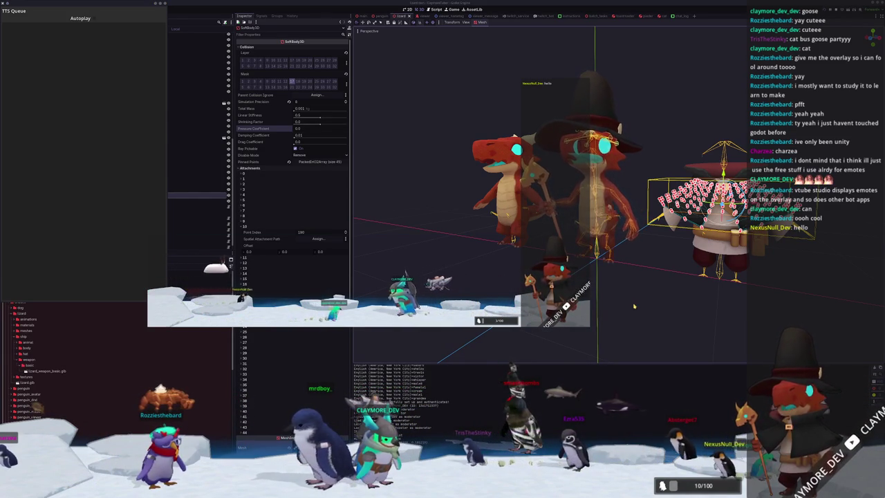
{"action": "left_click", "coordinate": [80, 187]}
{"action": "left_click", "coordinate": [80, 196]}
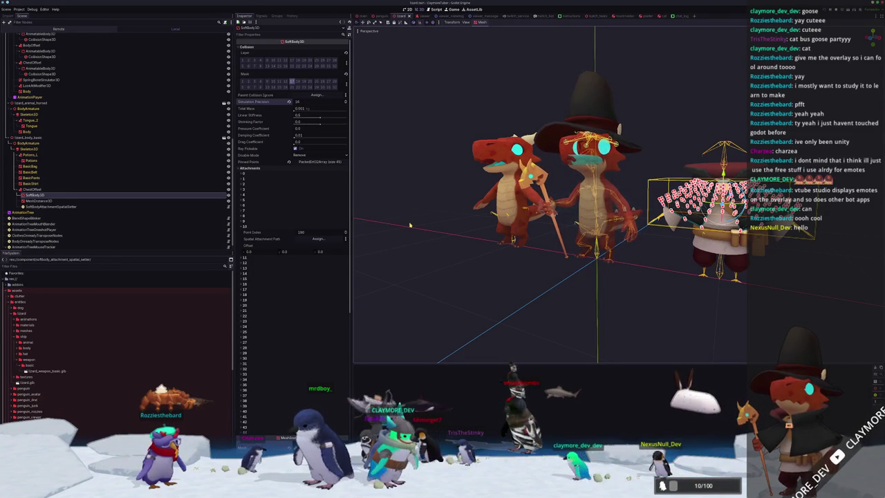
Run the project to test the soft body, then close it and return to the editor
{"action": "key", "text": "F5"}
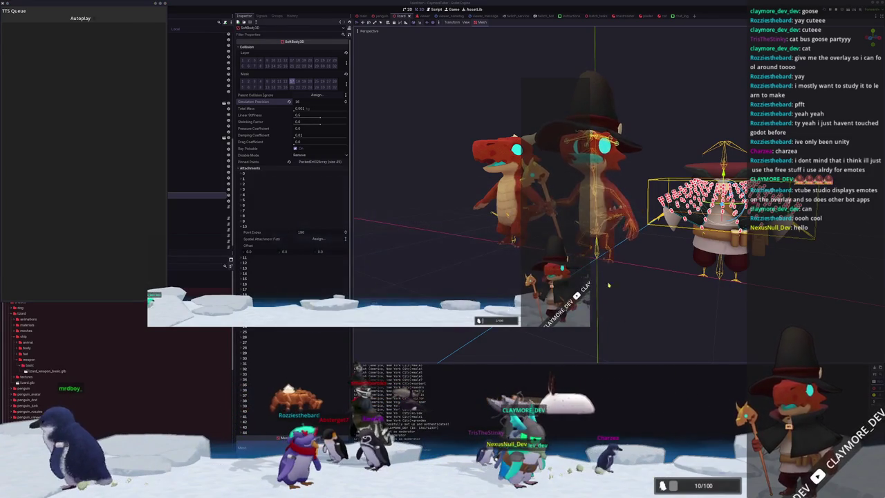
{"action": "key", "text": "F8"}
{"action": "left_click", "coordinate": [166, 196]}
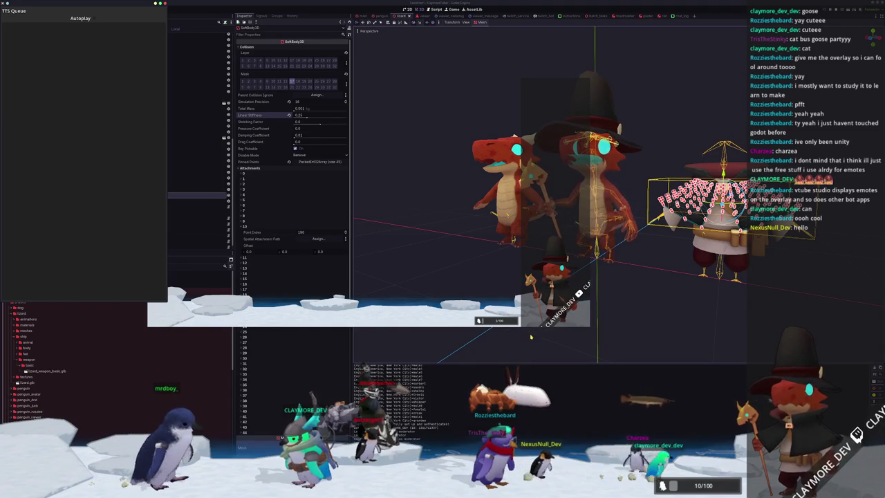
{"action": "key", "text": "alt+Tab"}
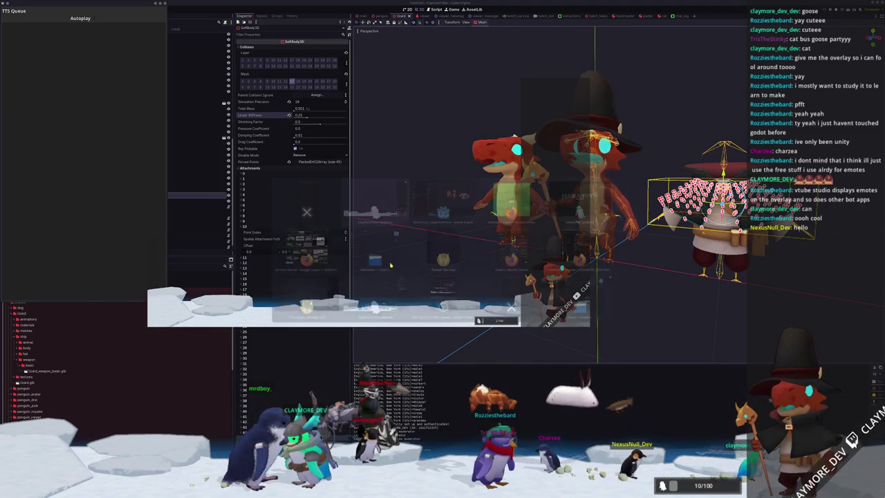
{"action": "left_click", "coordinate": [587, 288]}
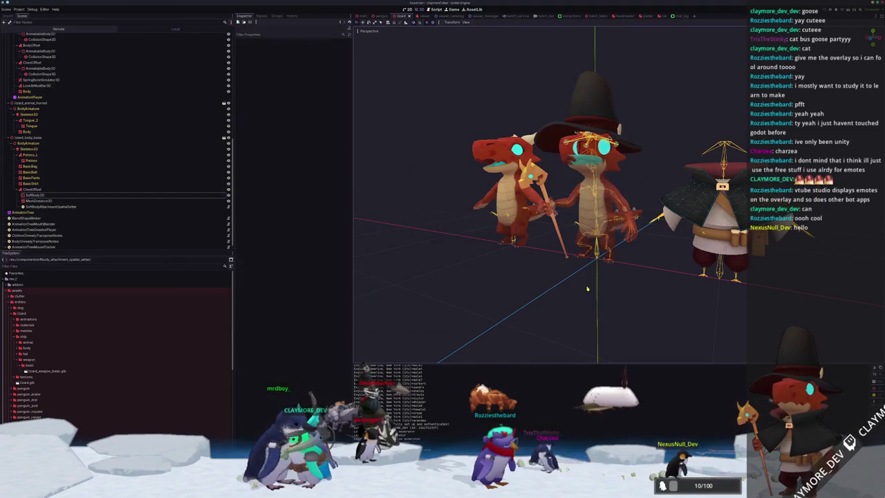
Review SoftBody3D's Pinned Points, then select AnimationTree to show its blend tree graph
{"action": "left_click", "coordinate": [66, 197]}
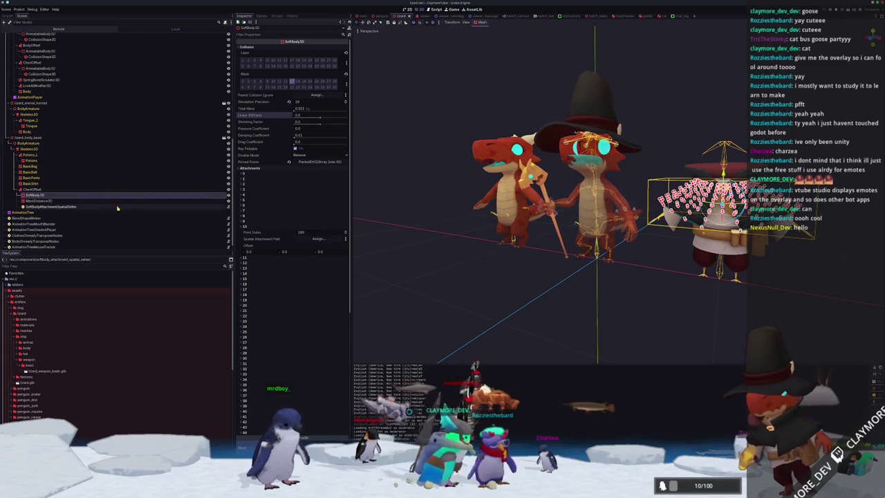
{"action": "left_click", "coordinate": [314, 162]}
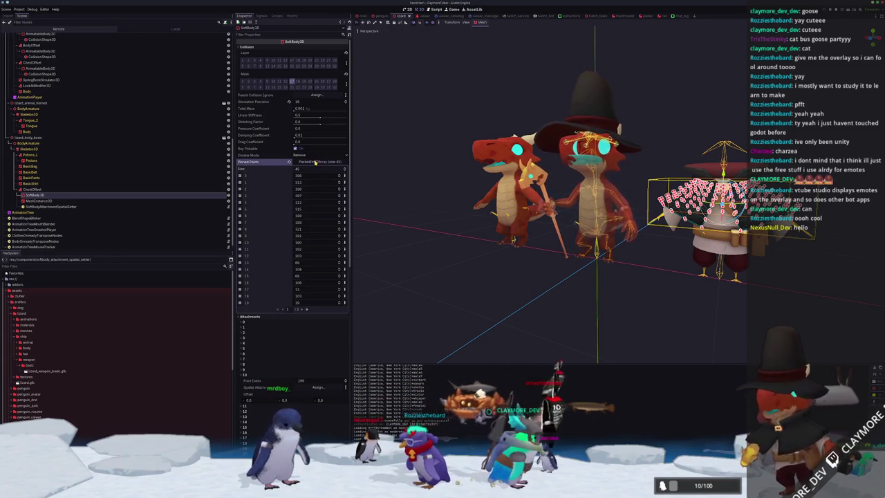
{"action": "left_click", "coordinate": [316, 162]}
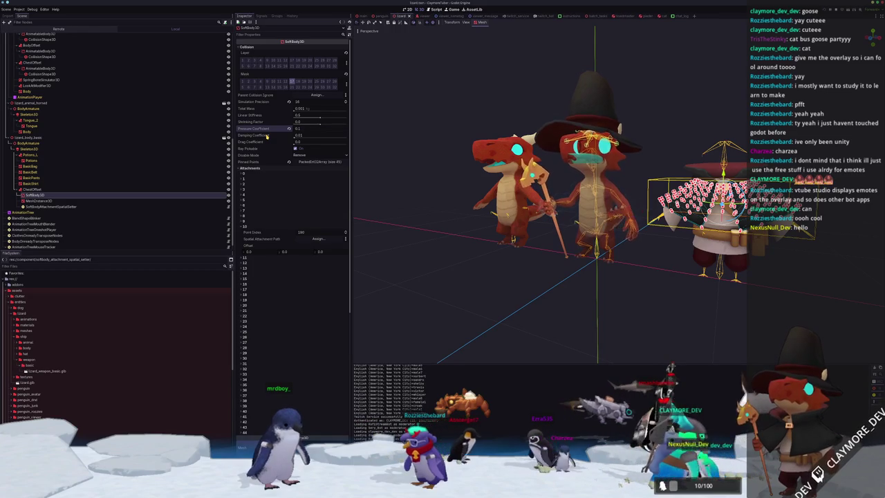
{"action": "left_click", "coordinate": [63, 189]}
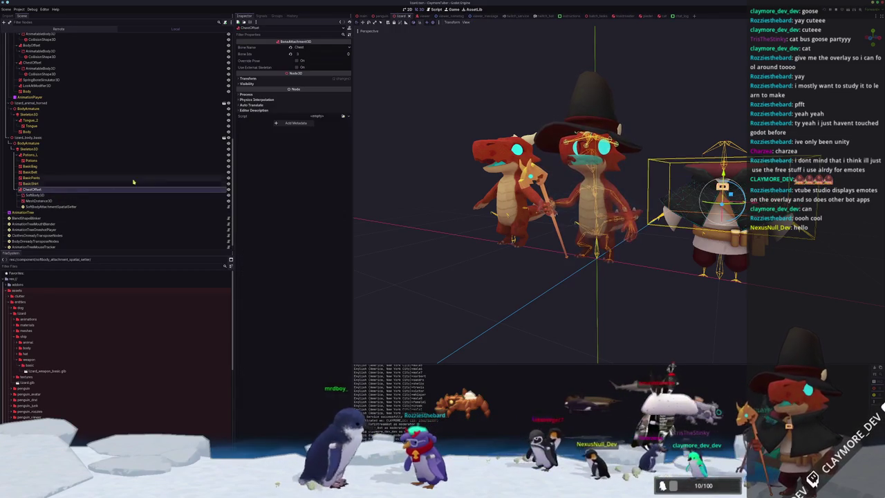
{"action": "left_click", "coordinate": [568, 223]}
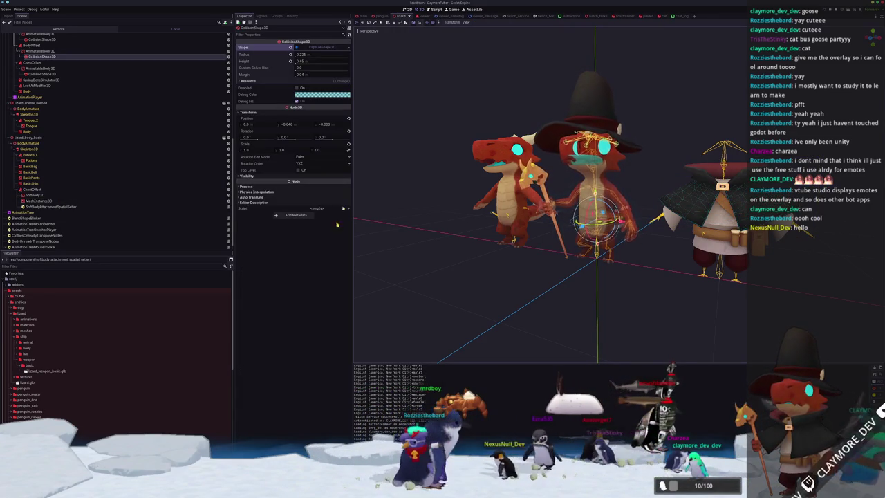
{"action": "scroll", "coordinate": [40, 126], "scroll_direction": "down", "scroll_amount": 1}
{"action": "left_click", "coordinate": [24, 206]}
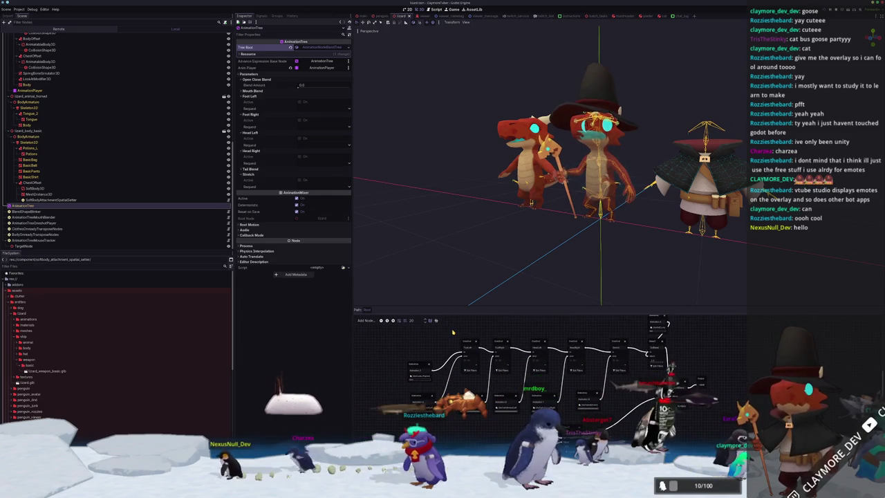
Add a Blend2 node to the blend tree and move it further right
{"action": "scroll", "coordinate": [465, 362], "scroll_direction": "up", "scroll_amount": 2}
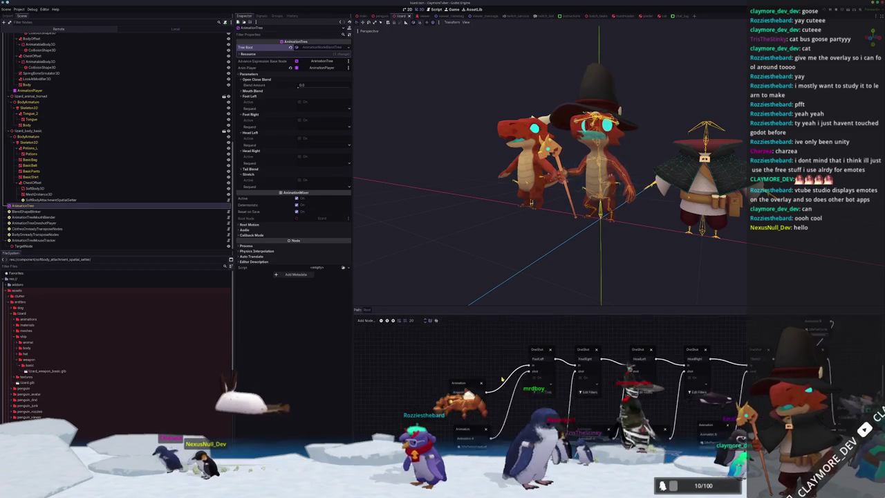
{"action": "left_click", "coordinate": [407, 381]}
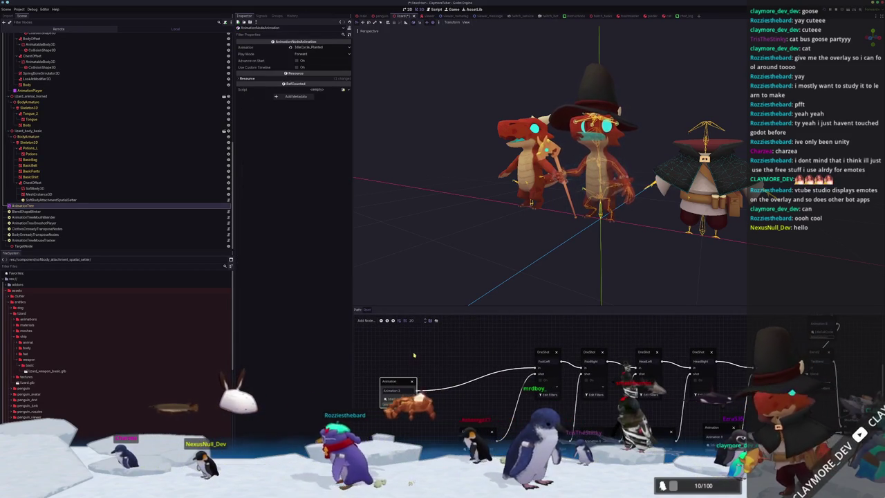
{"action": "right_click", "coordinate": [419, 350]}
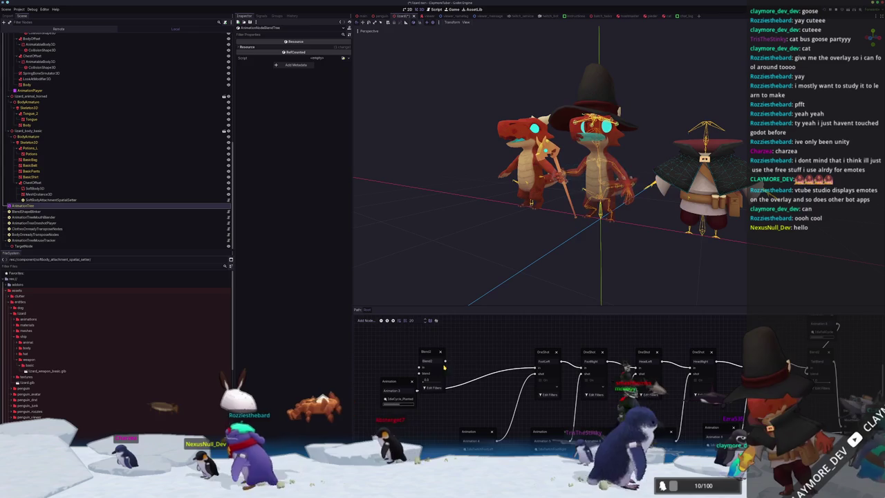
{"action": "left_click", "coordinate": [426, 373]}
{"action": "left_click_drag", "start_coordinate": [404, 332], "coordinate": [484, 333]}
{"action": "left_click_drag", "start_coordinate": [410, 329], "coordinate": [460, 358]}
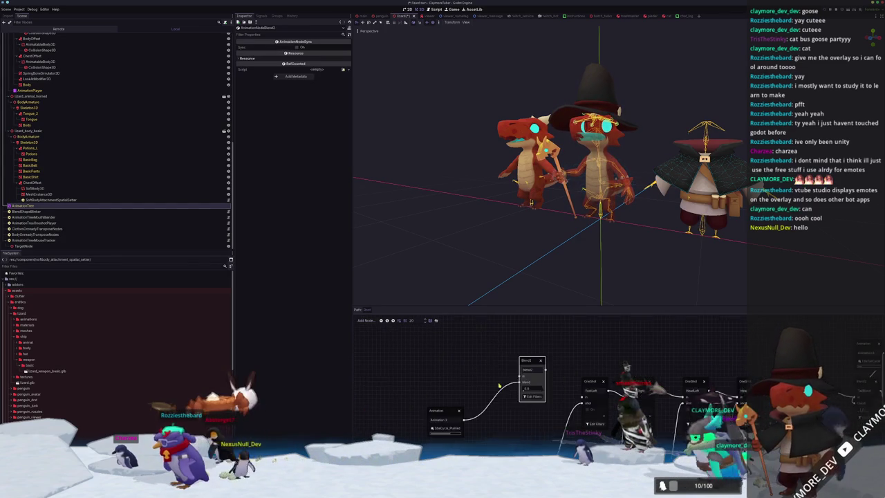
Add an IdlePose Animation node and connect it to Blend2's blend input
{"action": "right_click", "coordinate": [461, 358]}
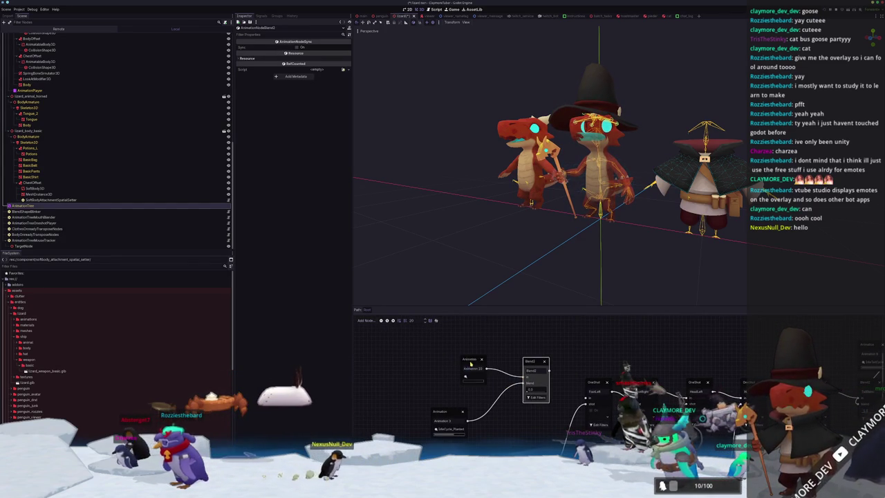
{"action": "left_click", "coordinate": [467, 360]}
{"action": "left_click", "coordinate": [441, 374]}
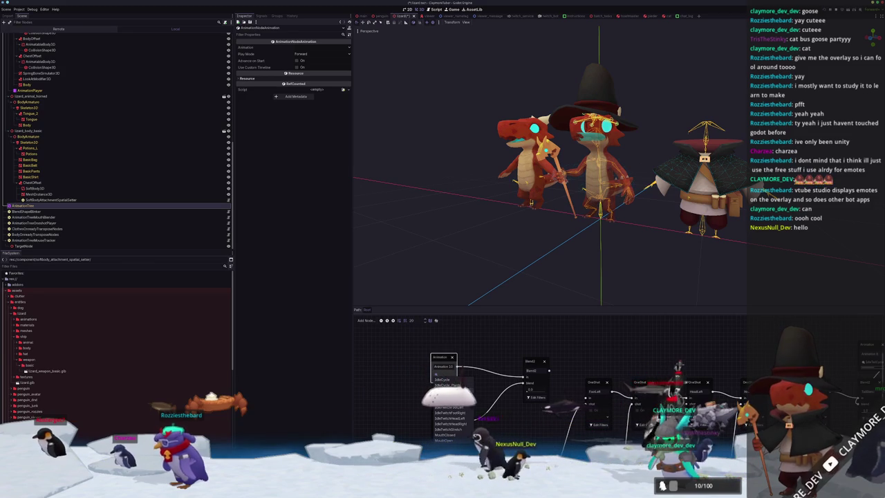
{"action": "left_click", "coordinate": [446, 390]}
{"action": "left_click_drag", "start_coordinate": [555, 379], "coordinate": [527, 385]}
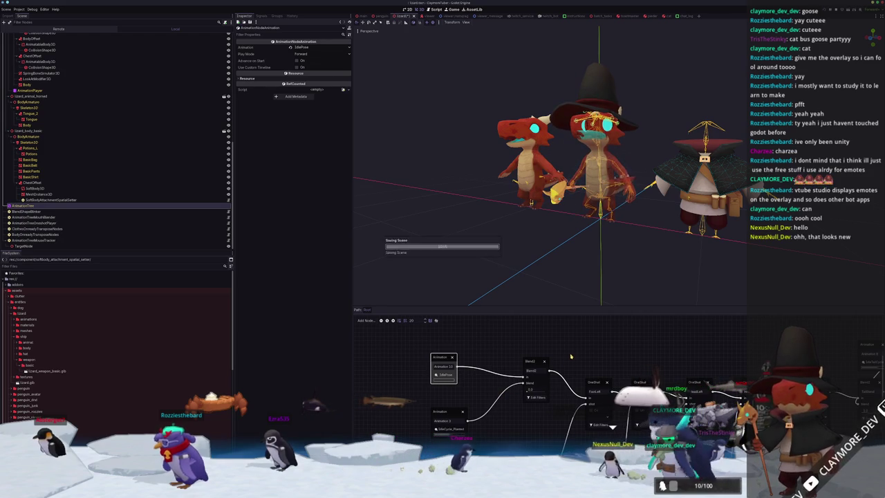
{"action": "scroll", "coordinate": [547, 354], "scroll_direction": "right", "scroll_amount": 2}
{"action": "left_click", "coordinate": [508, 364]}
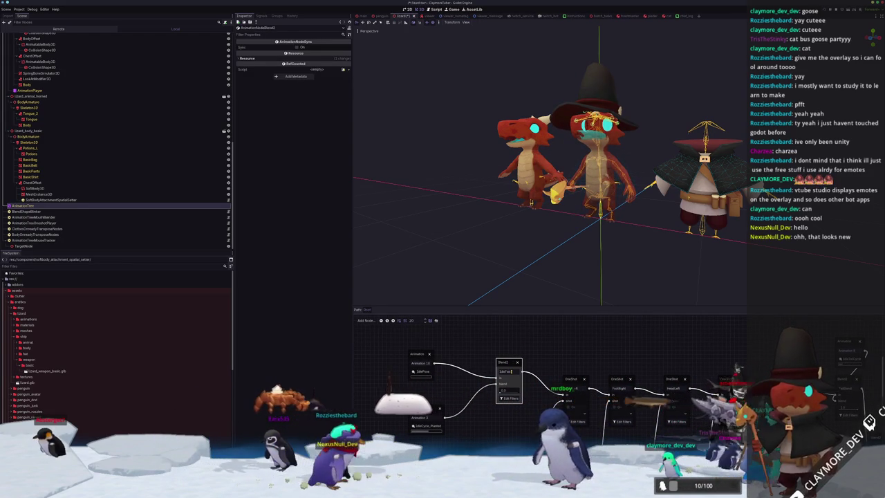
{"action": "left_click", "coordinate": [563, 363]}
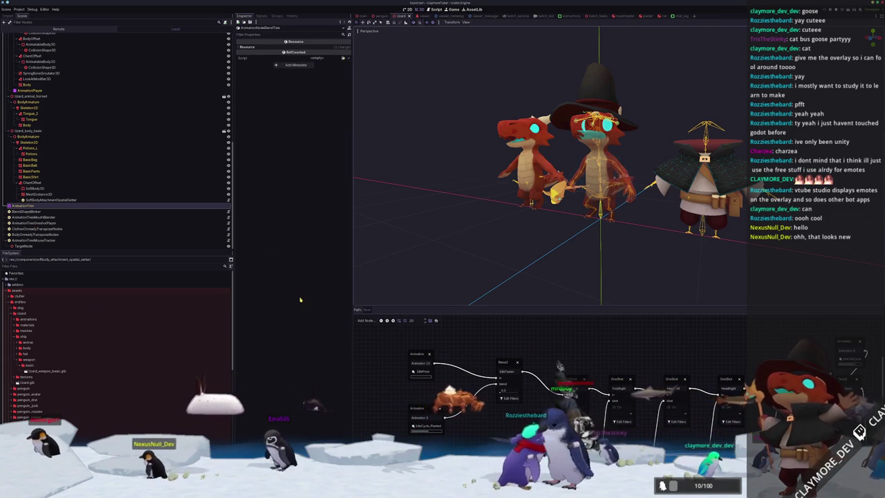
{"action": "left_click", "coordinate": [393, 251]}
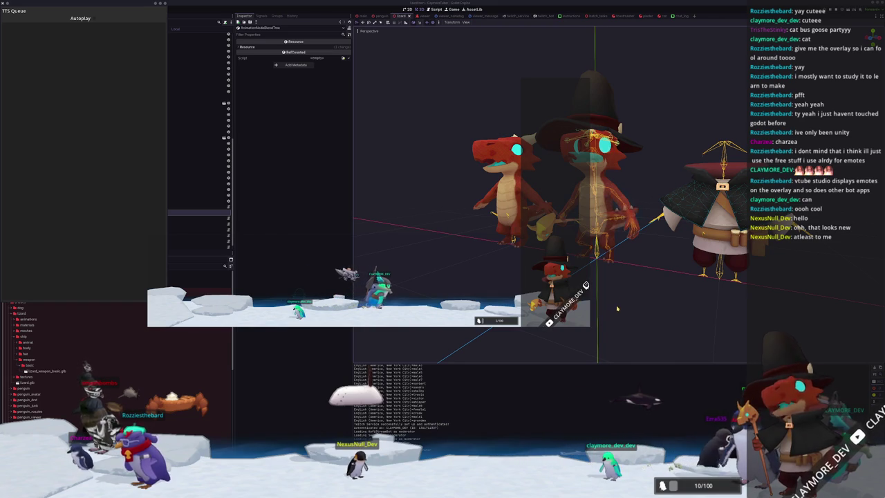
{"action": "left_click", "coordinate": [618, 307]}
In front view, drag the chest CollisionShape3D capsule's radius handle outward to widen it
{"action": "scroll", "coordinate": [560, 298], "scroll_direction": "up", "scroll_amount": 2}
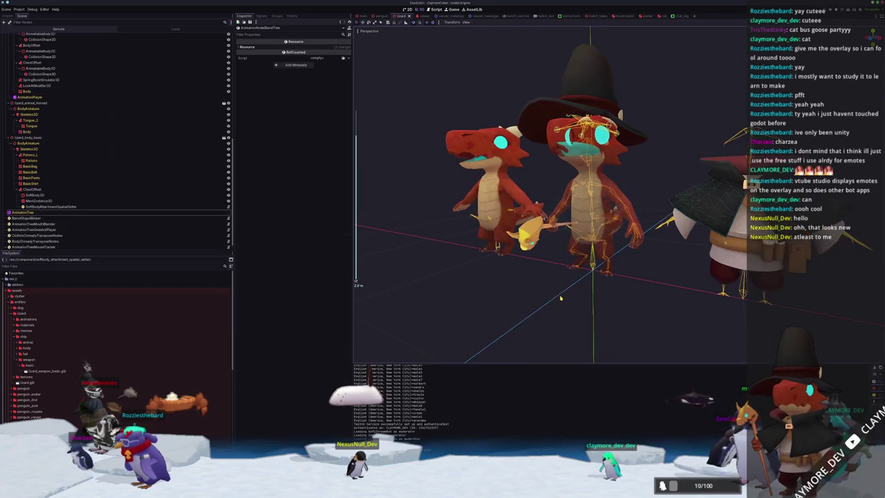
{"action": "left_click", "coordinate": [579, 214]}
{"action": "scroll", "coordinate": [571, 163], "scroll_direction": "up", "scroll_amount": 5}
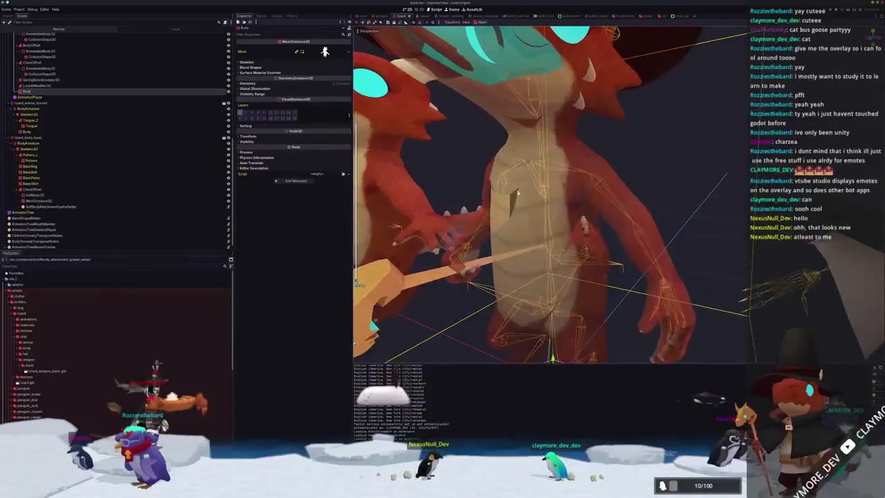
{"action": "left_click", "coordinate": [545, 194]}
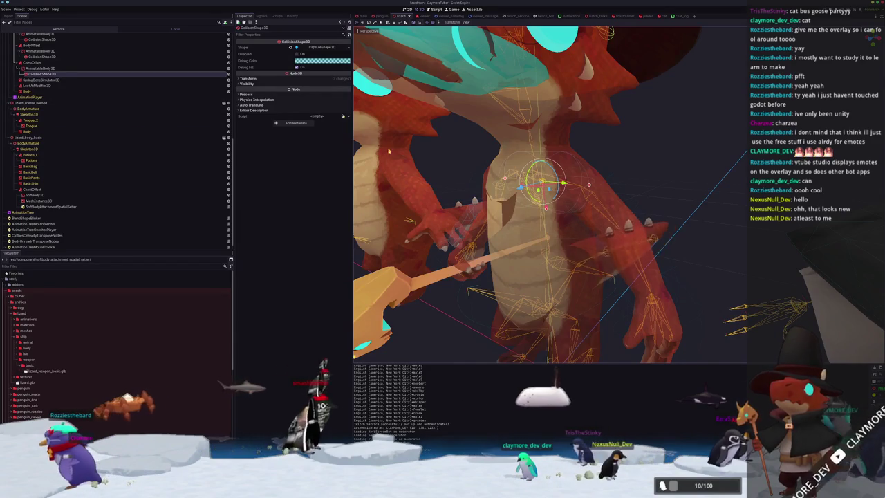
{"action": "key", "text": "KP_1"}
{"action": "left_click", "coordinate": [58, 69]}
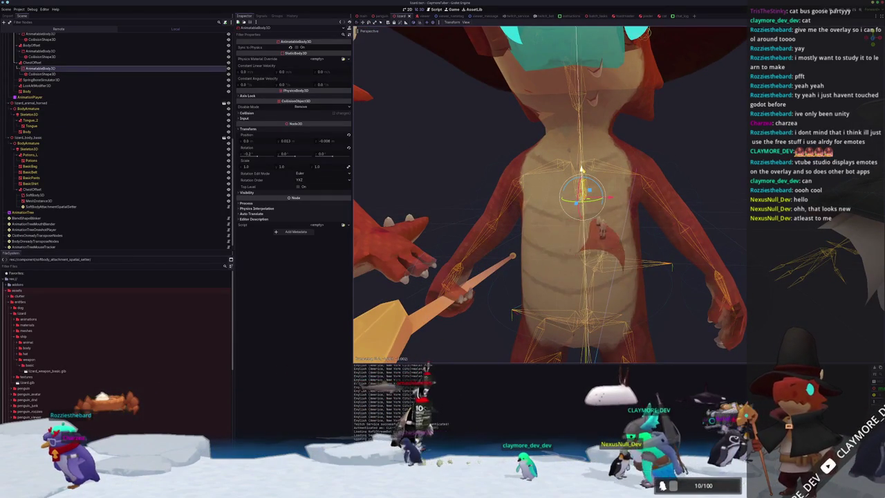
{"action": "left_click", "coordinate": [41, 74]}
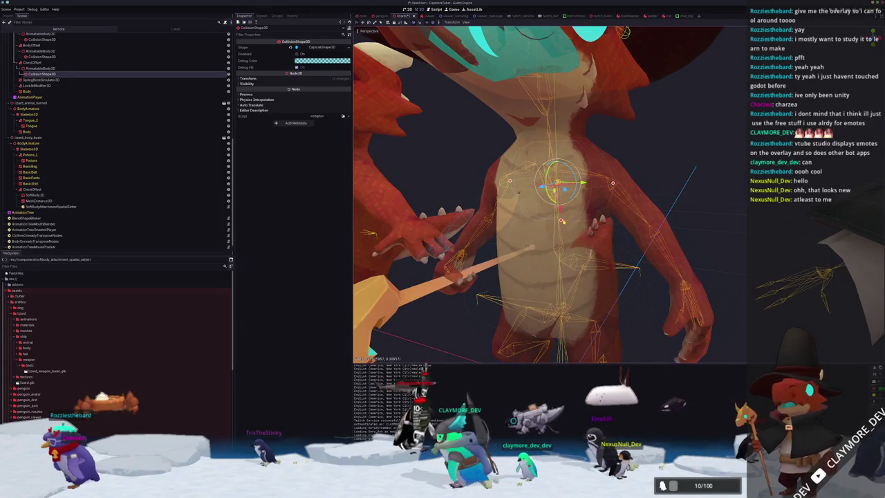
{"action": "left_click_drag", "start_coordinate": [562, 222], "coordinate": [666, 215]}
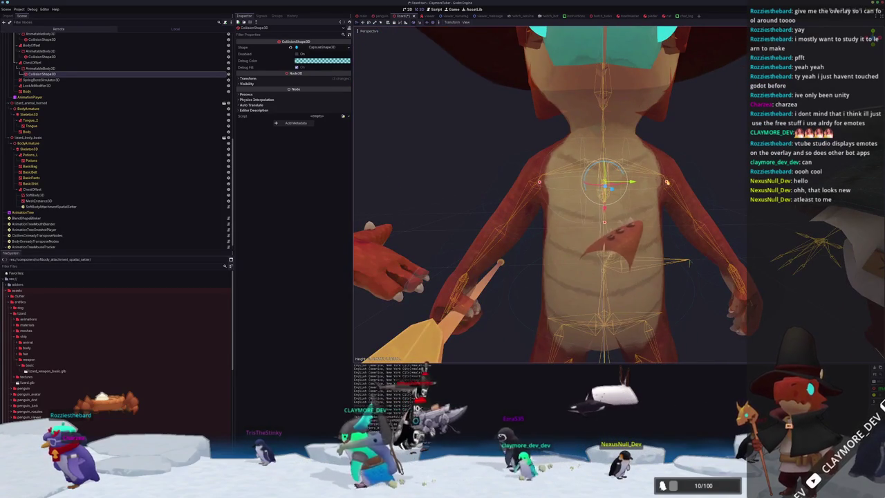
{"action": "mouse_move", "coordinate": [670, 182]}
{"action": "left_mouse_down"}
{"action": "mouse_move", "coordinate": [355, 284]}
{"action": "mouse_move", "coordinate": [387, 273]}
{"action": "left_mouse_up"}
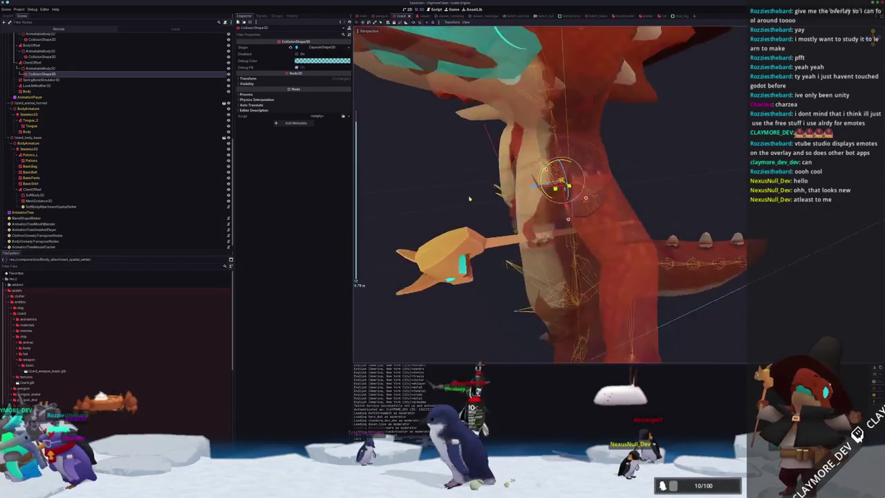
{"action": "scroll", "coordinate": [550, 194], "scroll_direction": "down", "scroll_amount": 3}
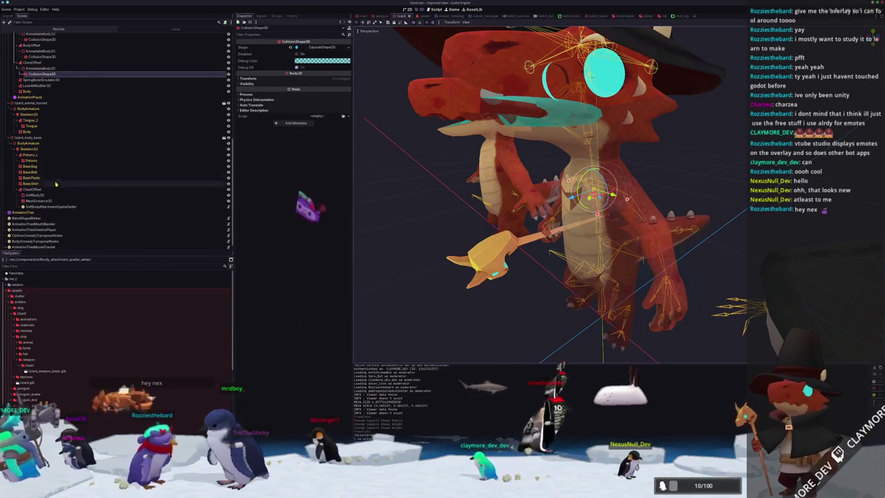
{"action": "left_click", "coordinate": [36, 195]}
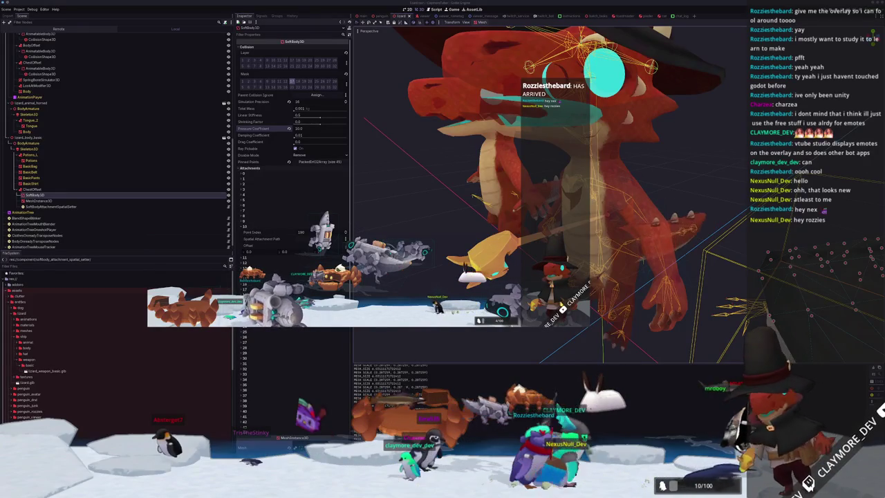
Select the chest collision shape and frame it in the viewport
{"action": "left_click", "coordinate": [719, 151]}
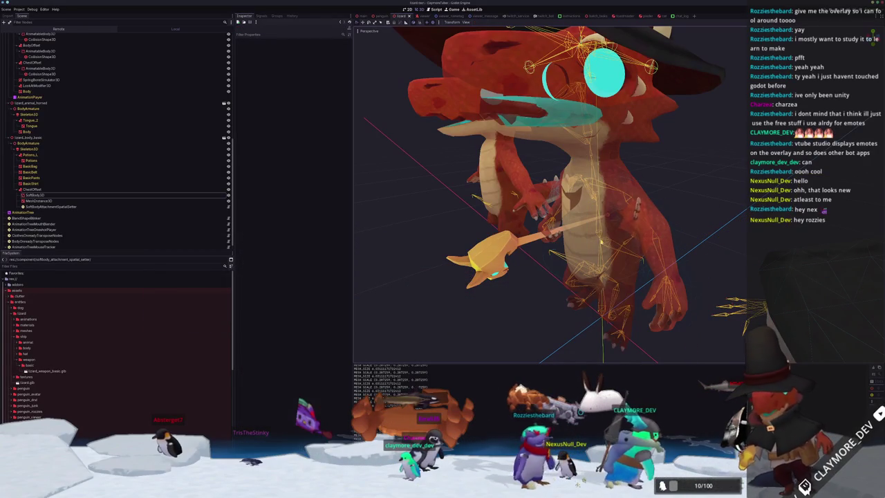
{"action": "left_click", "coordinate": [544, 269]}
{"action": "key", "text": "f"}
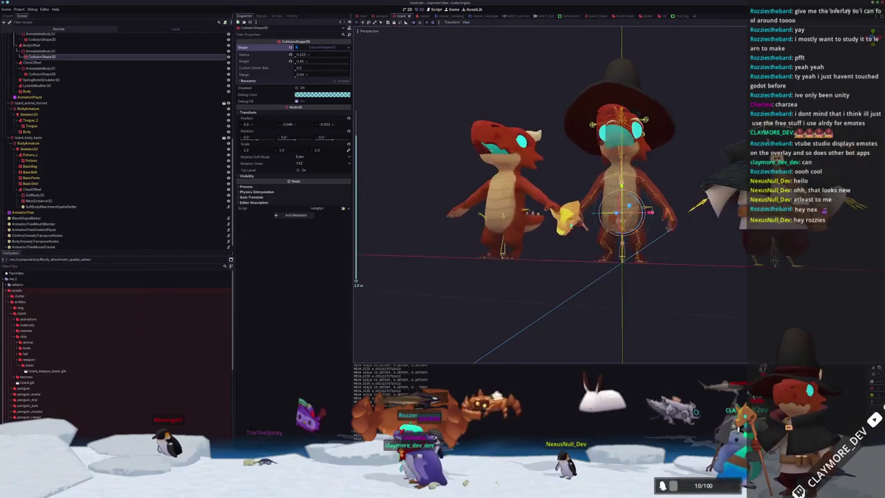
{"action": "left_click", "coordinate": [768, 228]}
{"action": "key", "text": "Up"}
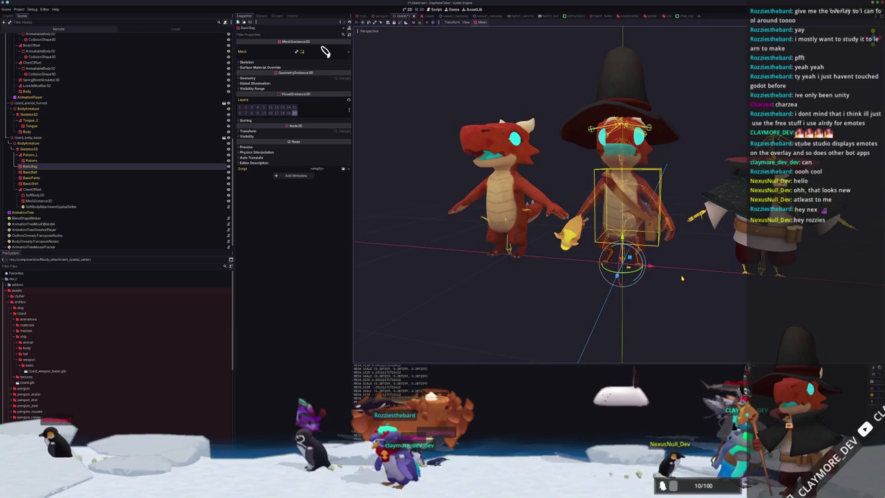
{"action": "key", "text": "f"}
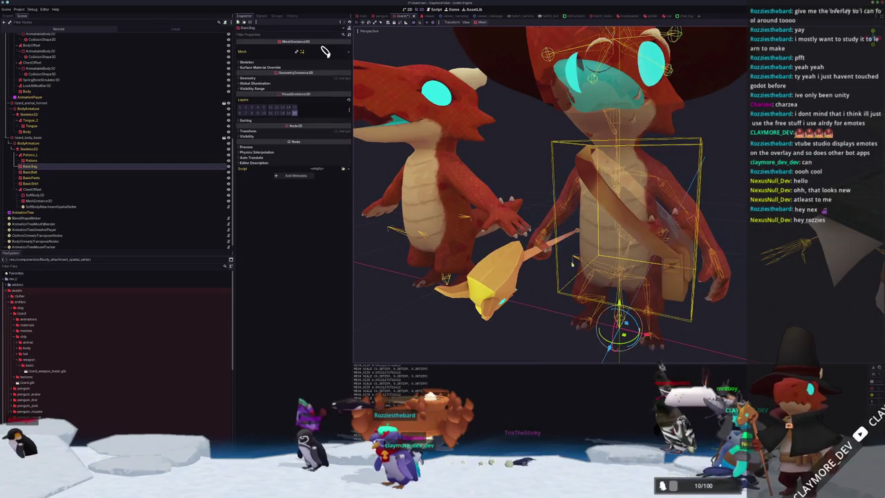
{"action": "left_click", "coordinate": [41, 56]}
{"action": "key", "text": "f"}
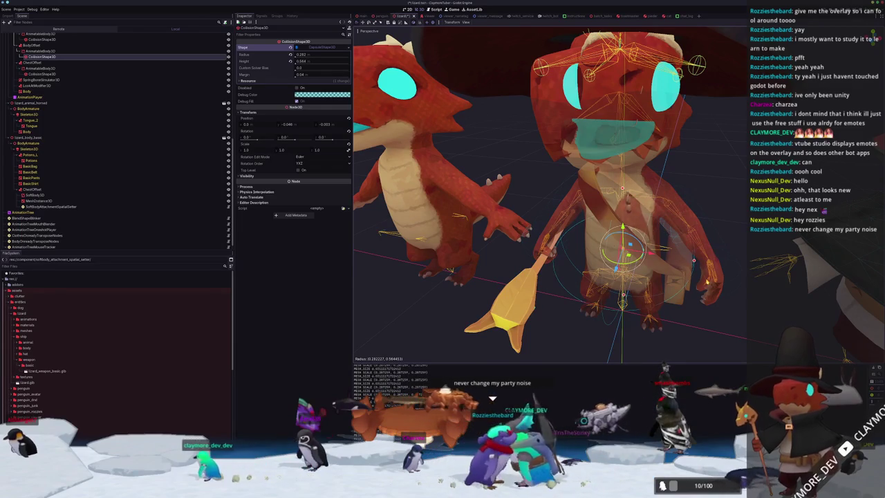
Move the chest collision capsule slightly upward
{"action": "key", "text": "f"}
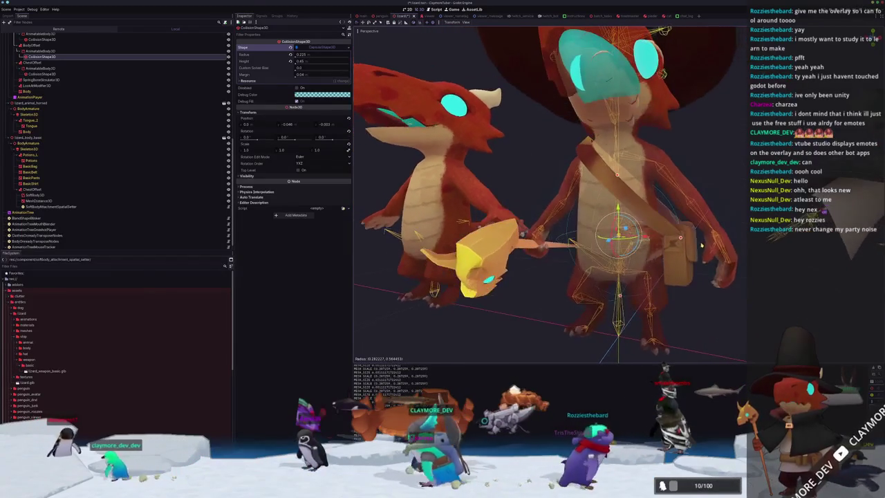
{"action": "key", "text": "g"}
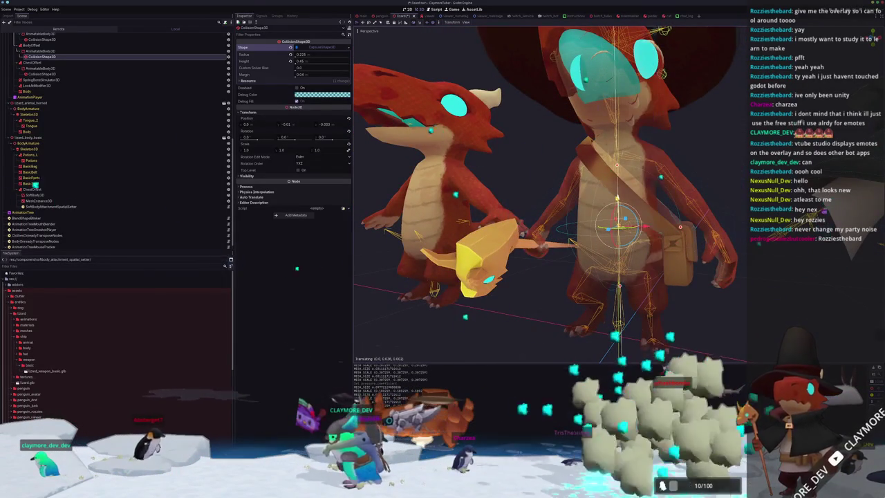
{"action": "scroll", "coordinate": [685, 200], "scroll_direction": "down", "scroll_amount": 3}
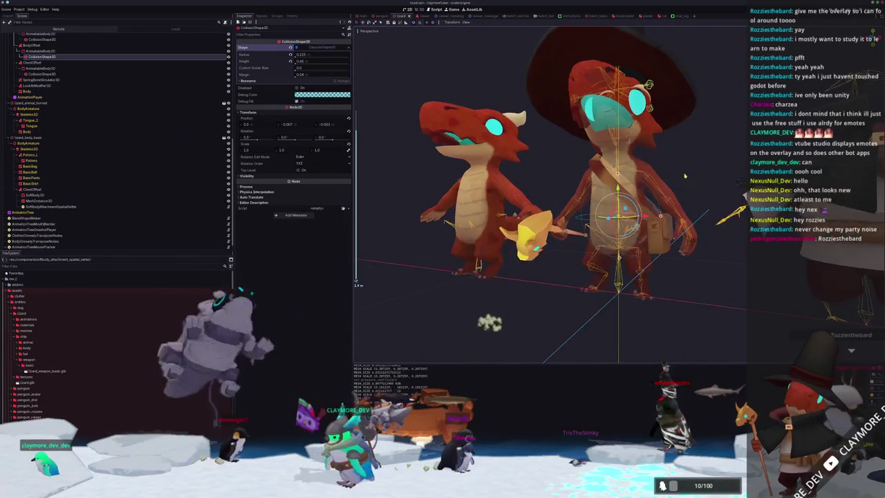
{"action": "left_click", "coordinate": [688, 171]}
{"action": "left_click_drag", "start_coordinate": [688, 171], "coordinate": [689, 215]}
{"action": "scroll", "coordinate": [56, 121], "scroll_direction": "up", "scroll_amount": 2}
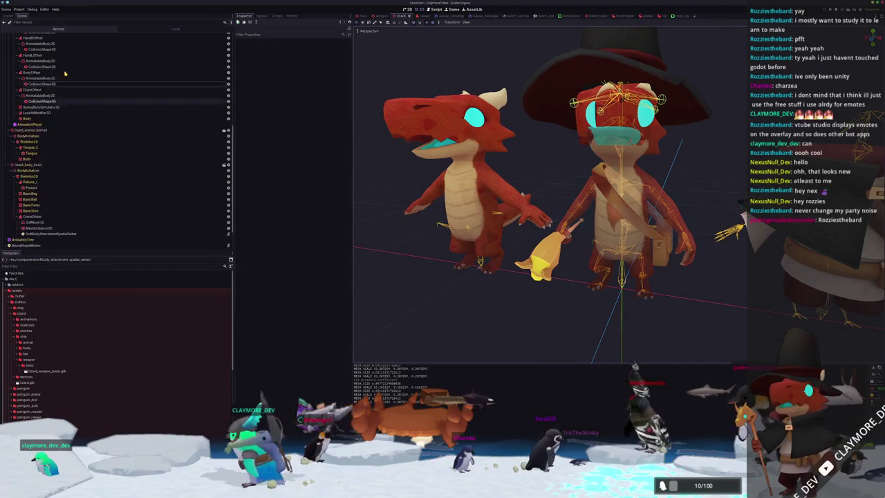
Duplicate the ChestOffset bone attachment
{"action": "left_click", "coordinate": [55, 115]}
{"action": "scroll", "coordinate": [55, 121], "scroll_direction": "up", "scroll_amount": 3}
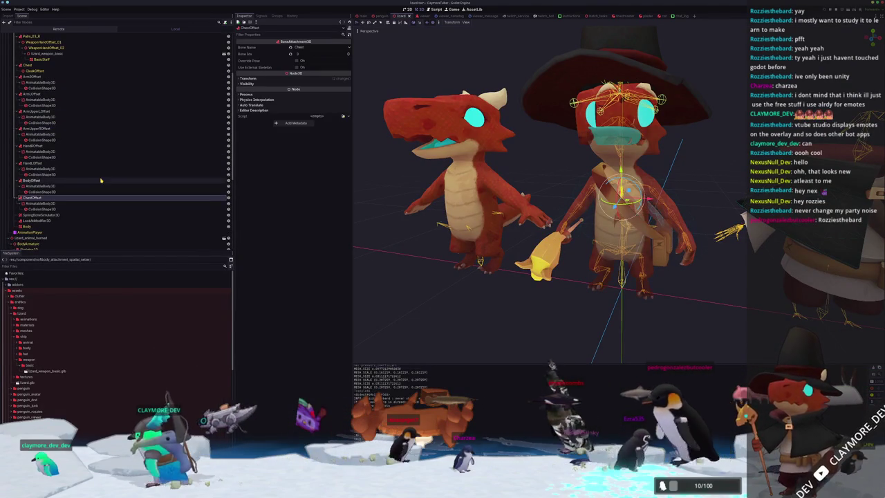
{"action": "key", "text": "ctrl+d"}
{"action": "scroll", "coordinate": [81, 197], "scroll_direction": "down", "scroll_amount": 3}
{"action": "type", "text": "BagOffset"}
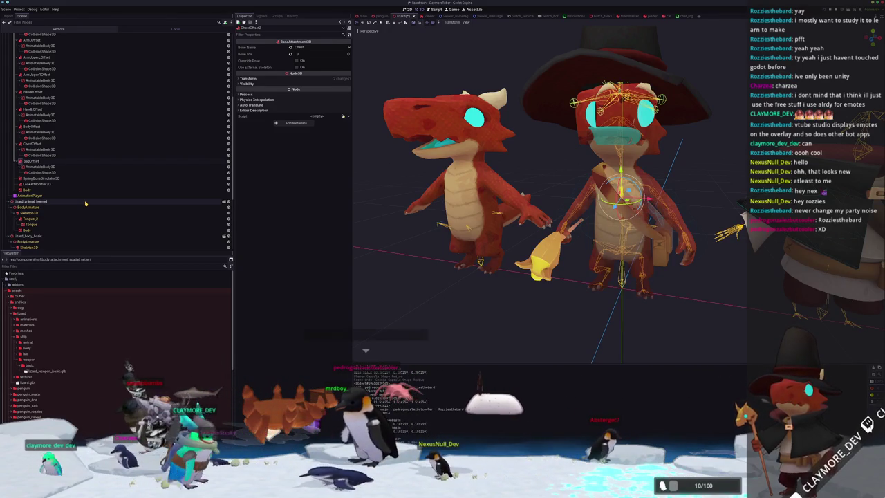
Rename the copy to BagOffset and attach it to the Bag bone
{"action": "key", "text": "Return"}
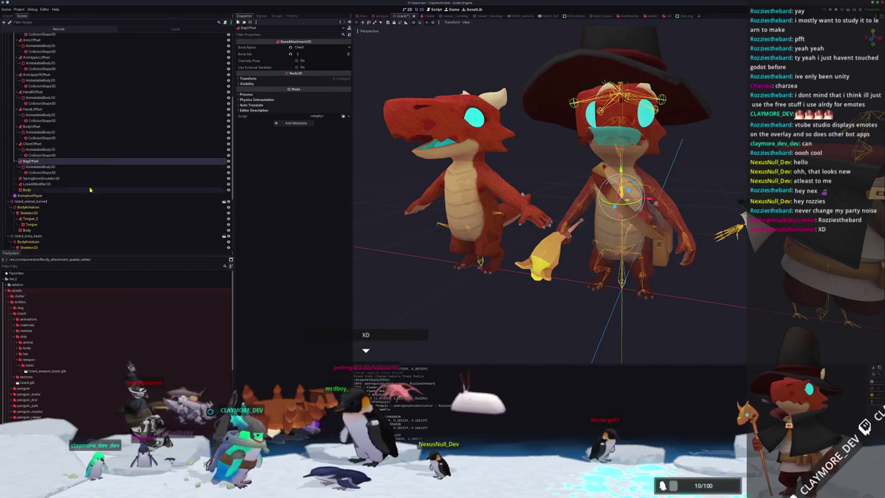
{"action": "left_click", "coordinate": [302, 47]}
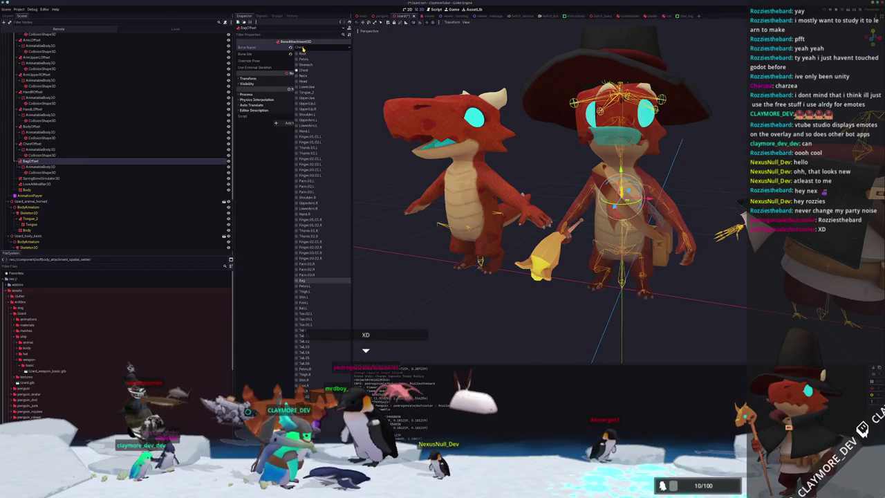
{"action": "left_click", "coordinate": [311, 280]}
{"action": "scroll", "coordinate": [550, 193], "scroll_direction": "up", "scroll_amount": 3}
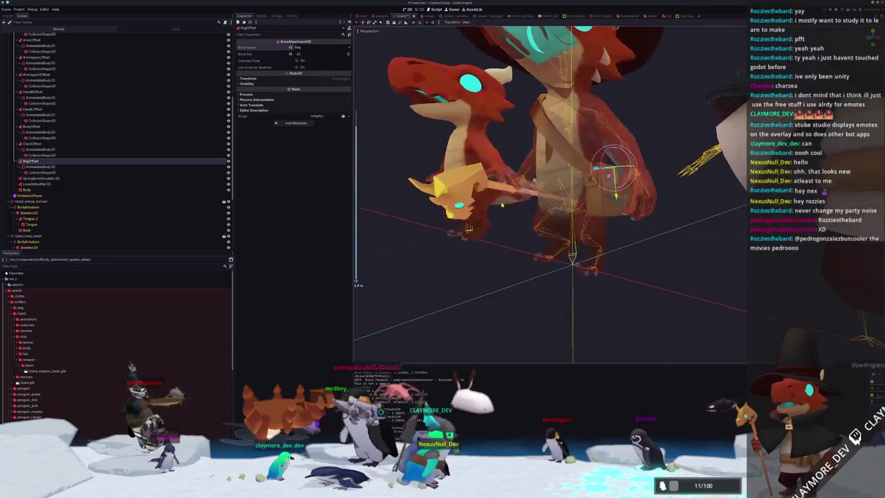
{"action": "scroll", "coordinate": [503, 205], "scroll_direction": "up", "scroll_amount": 4}
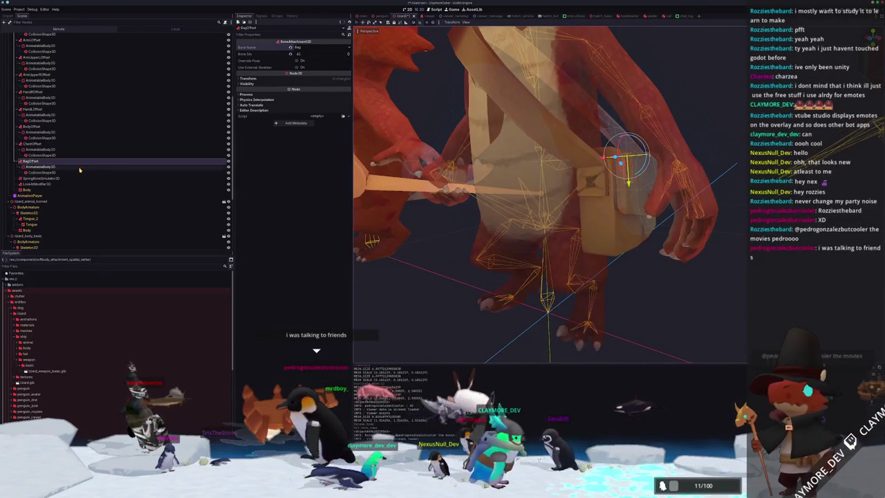
Set the bag's CollisionShape3D shape to BoxShape3D
{"action": "left_click", "coordinate": [42, 166]}
{"action": "left_click", "coordinate": [41, 173]}
{"action": "left_click", "coordinate": [42, 167]}
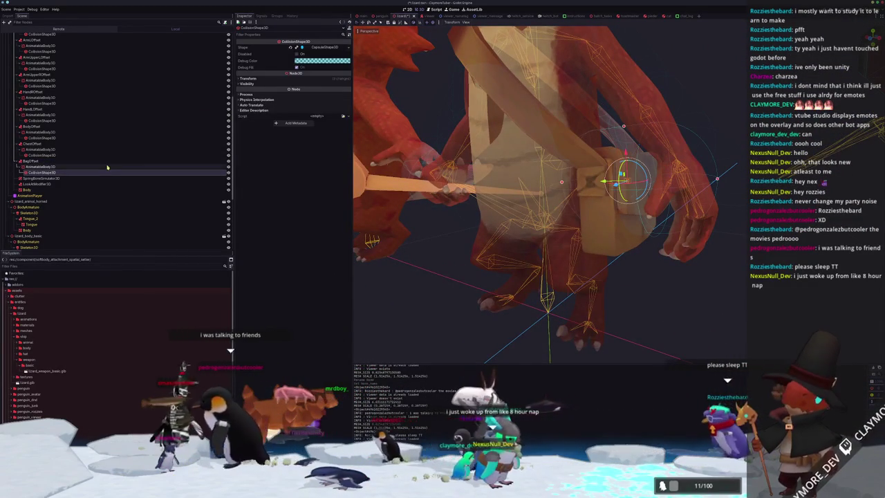
{"action": "left_click", "coordinate": [248, 129]}
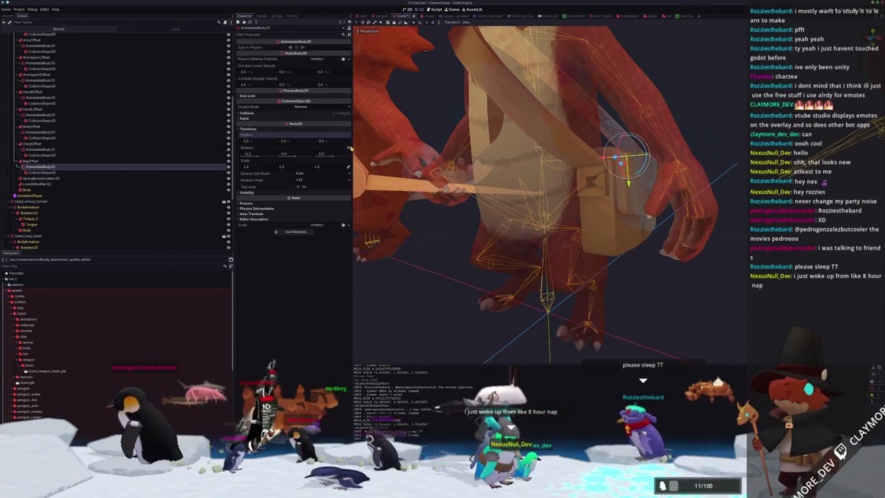
{"action": "left_click", "coordinate": [70, 172]}
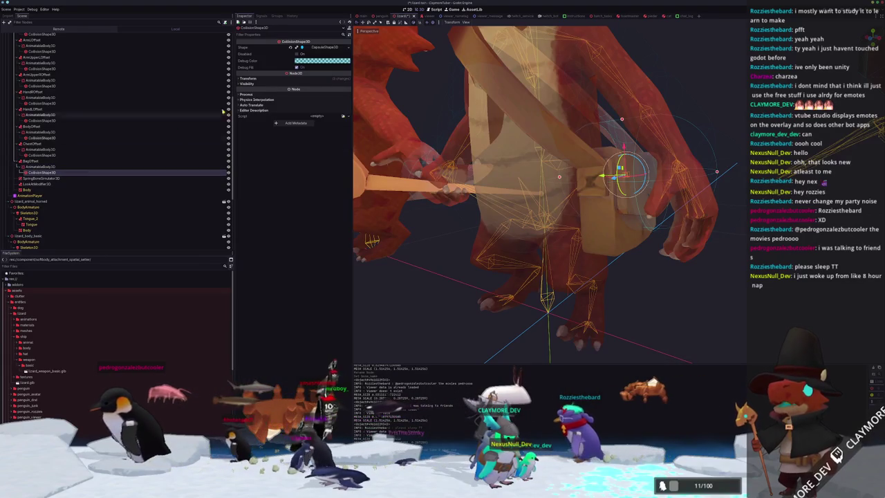
{"action": "left_click", "coordinate": [349, 47]}
{"action": "left_click", "coordinate": [323, 74]}
Orbit around the lizard to inspect the bag's box collision from several angles
{"action": "key", "text": "f"}
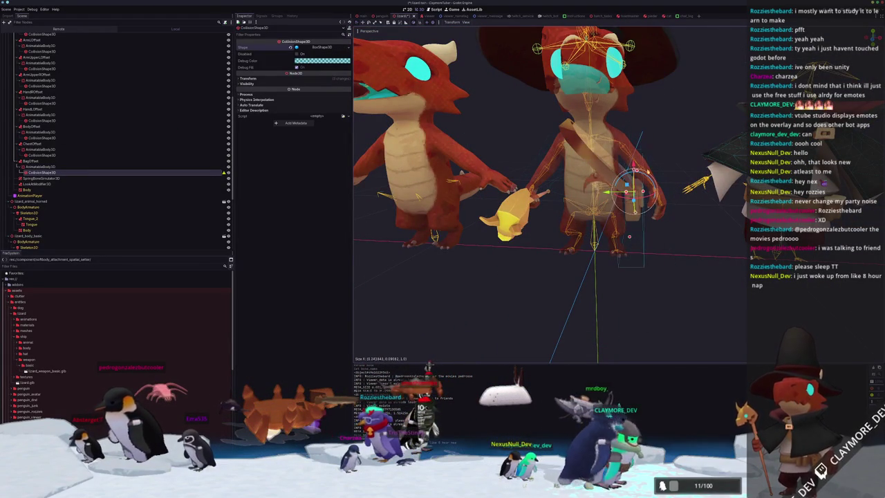
{"action": "left_click_drag", "start_coordinate": [629, 237], "coordinate": [560, 246]}
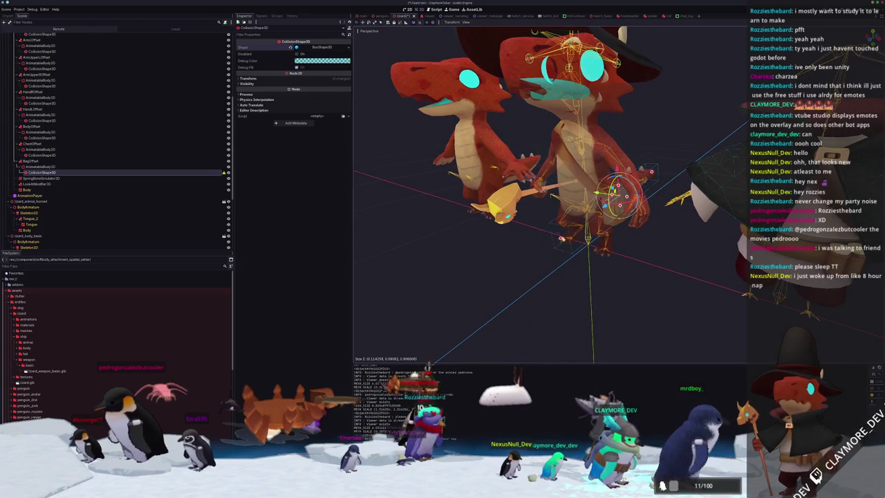
{"action": "scroll", "coordinate": [611, 241], "scroll_direction": "up", "scroll_amount": 5}
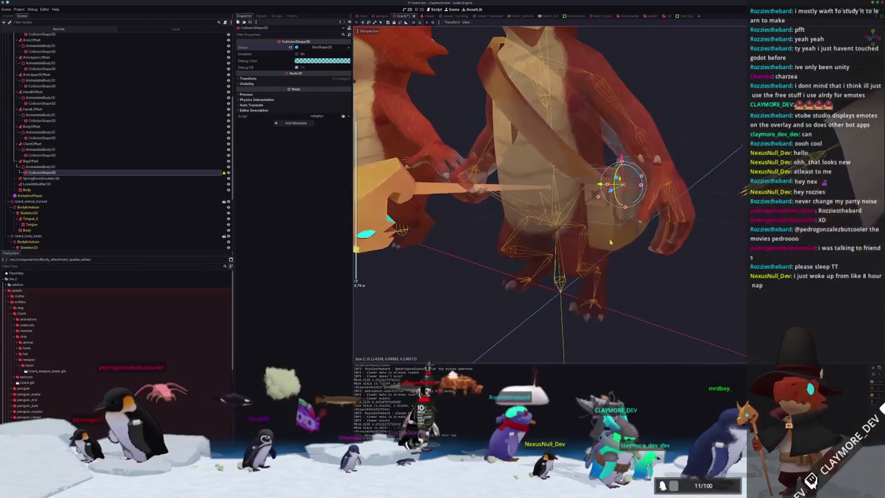
{"action": "left_click_drag", "start_coordinate": [624, 227], "coordinate": [631, 189]}
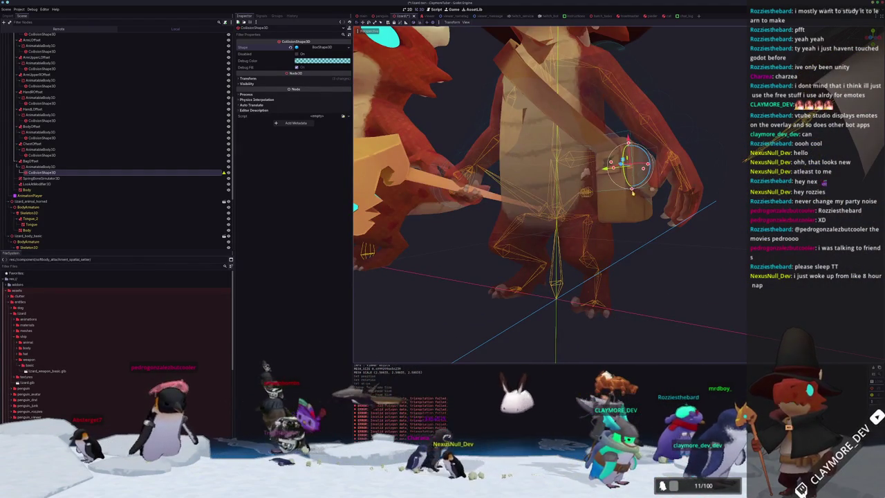
{"action": "left_click_drag", "start_coordinate": [633, 221], "coordinate": [618, 294]}
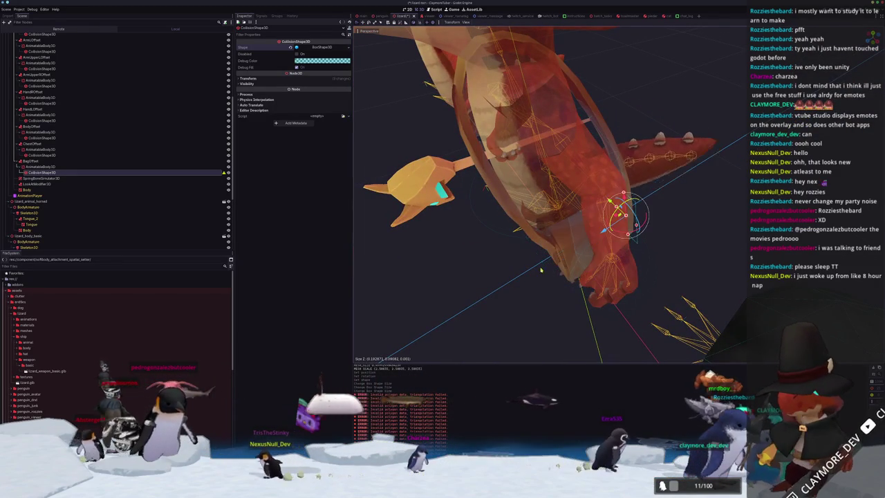
{"action": "left_click_drag", "start_coordinate": [601, 228], "coordinate": [571, 165]}
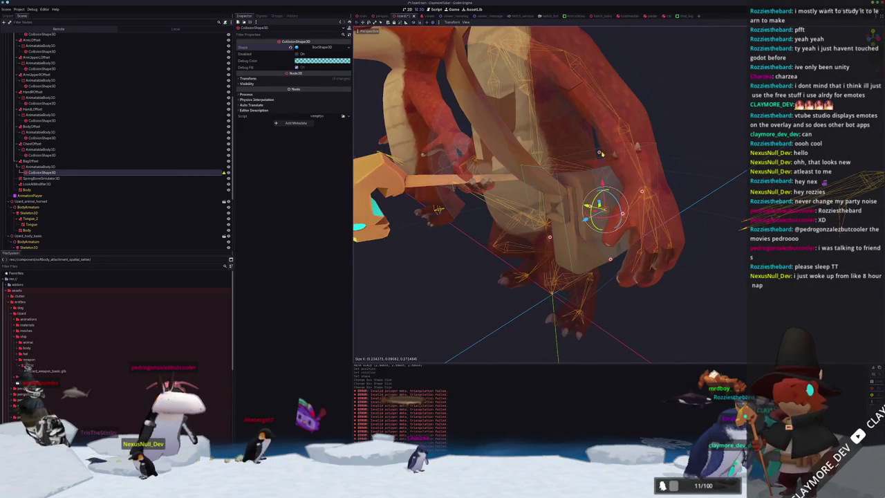
{"action": "scroll", "coordinate": [600, 154], "scroll_direction": "down", "scroll_amount": 5}
{"action": "left_click", "coordinate": [678, 146]}
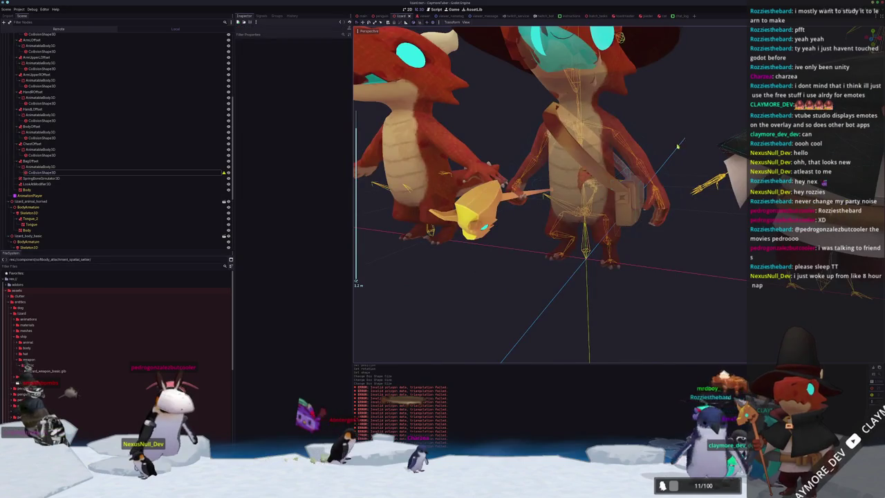
{"action": "left_click_drag", "start_coordinate": [677, 147], "coordinate": [643, 204]}
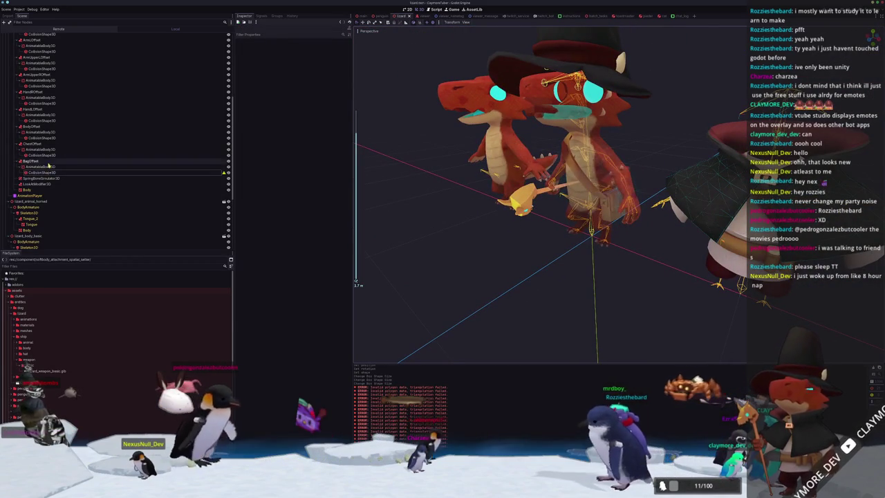
Show the bag collision shape's Transform values, then run the project with F5
{"action": "left_click", "coordinate": [52, 172]}
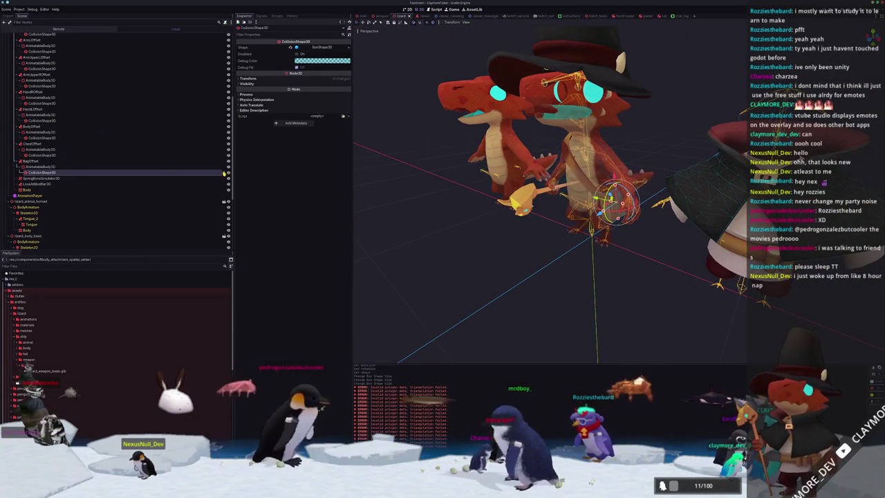
{"action": "mouse_move", "coordinate": [225, 173]}
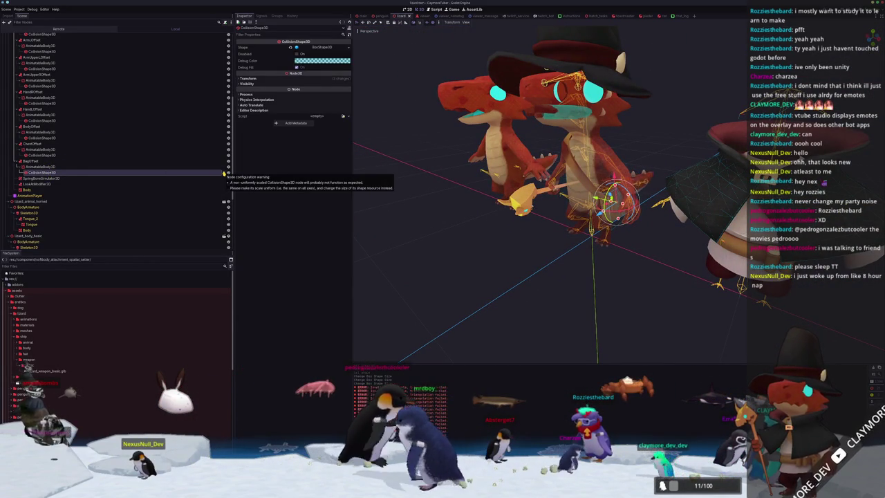
{"action": "left_click", "coordinate": [271, 79]}
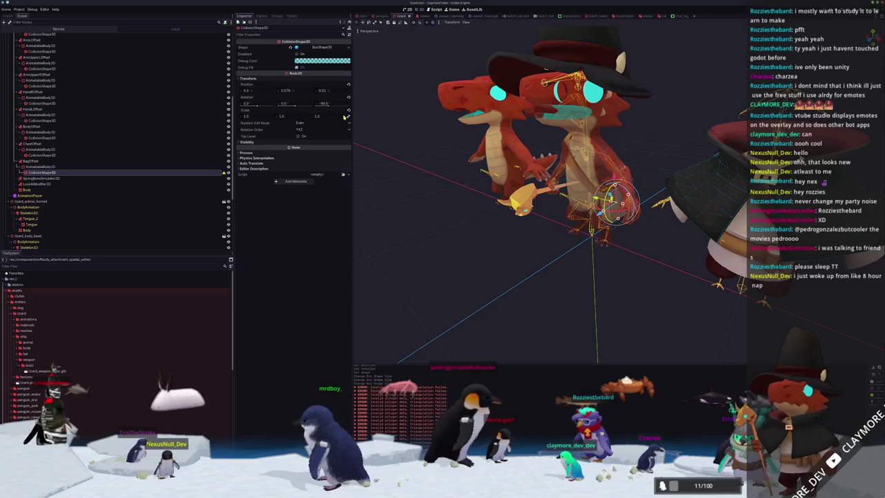
{"action": "scroll", "coordinate": [448, 275], "scroll_direction": "up", "scroll_amount": 4}
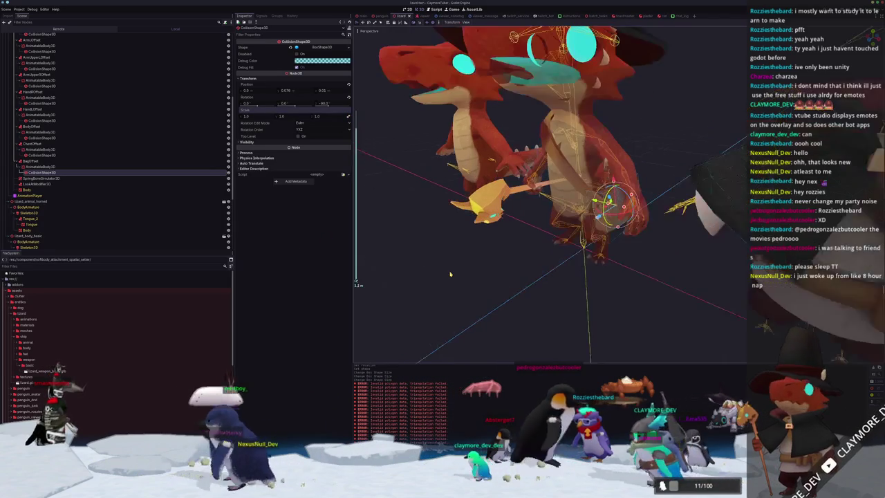
{"action": "key", "text": "F5"}
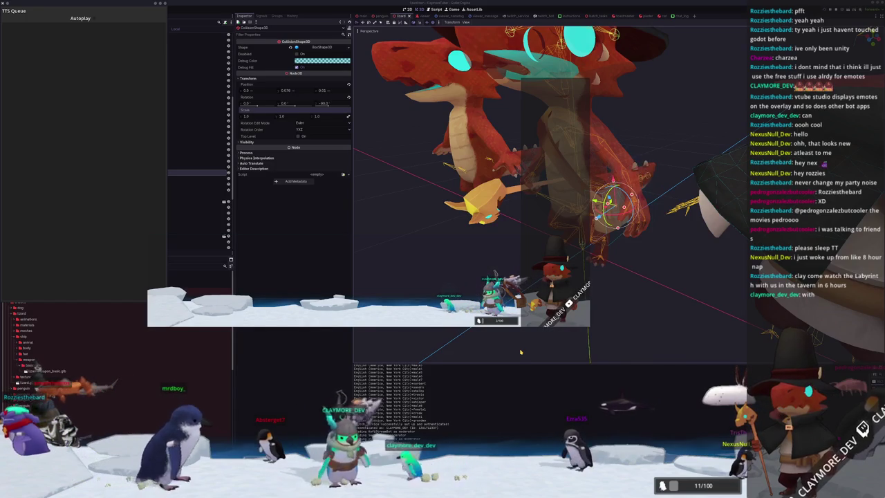
Select the lizard's AnimationTree and drag the Blend2 amount to 1.0 in its graph
{"action": "scroll", "coordinate": [117, 173], "scroll_direction": "down", "scroll_amount": 2}
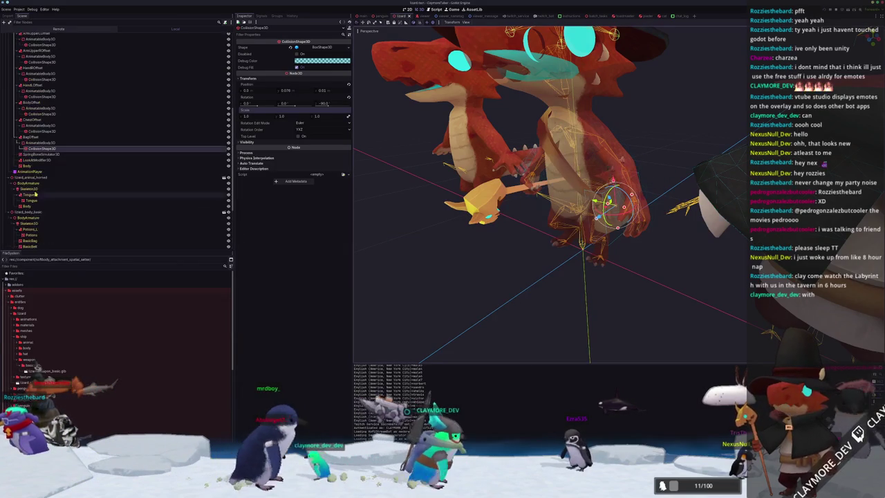
{"action": "left_click", "coordinate": [31, 172]}
{"action": "scroll", "coordinate": [33, 175], "scroll_direction": "down", "scroll_amount": 3}
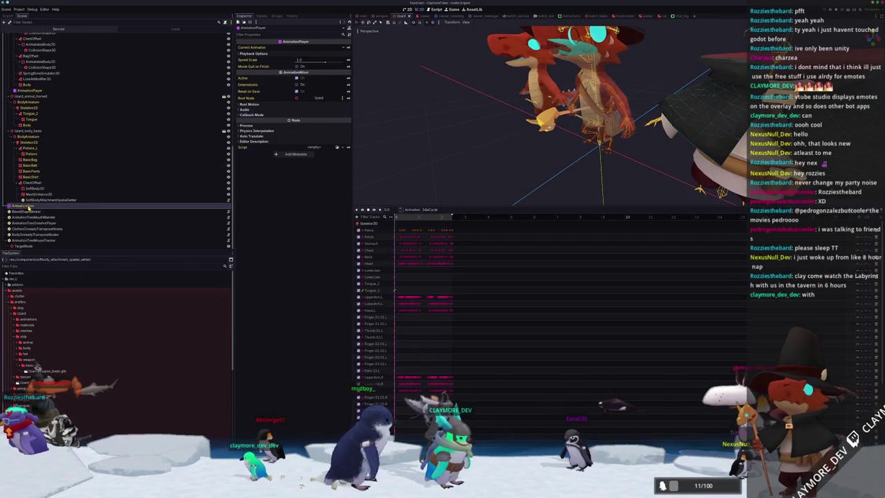
{"action": "left_click", "coordinate": [25, 205]}
{"action": "left_click_drag", "start_coordinate": [501, 392], "coordinate": [533, 392]}
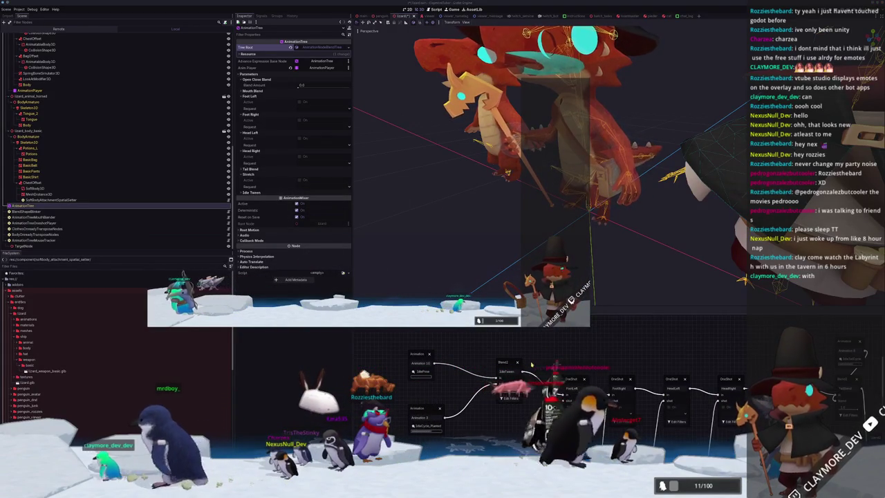
{"action": "left_click", "coordinate": [511, 388]}
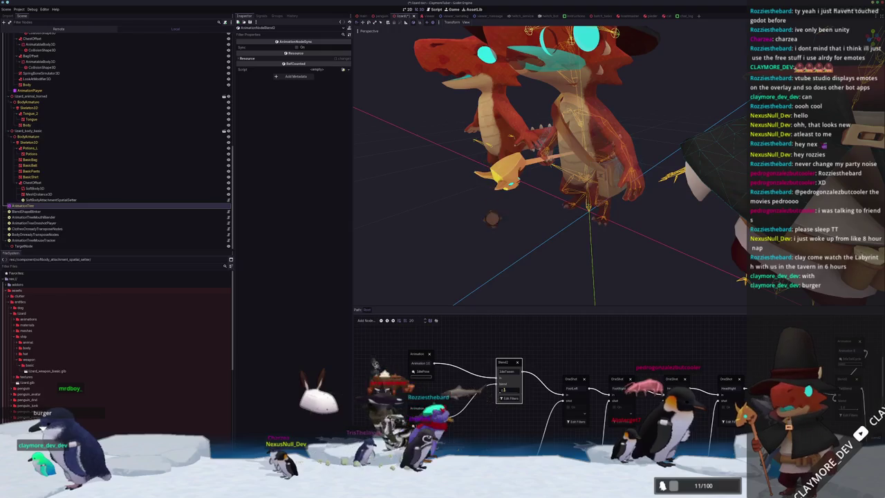
{"action": "scroll", "coordinate": [514, 207], "scroll_direction": "down", "scroll_amount": 4}
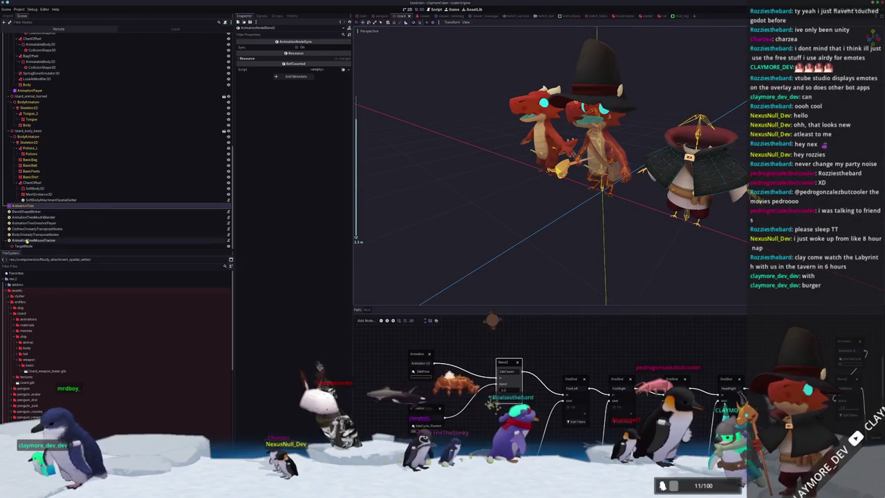
Create an animation_tree_property_tween folder inside the component folder
{"action": "double_click", "coordinate": [40, 365]}
{"action": "double_click", "coordinate": [23, 336]}
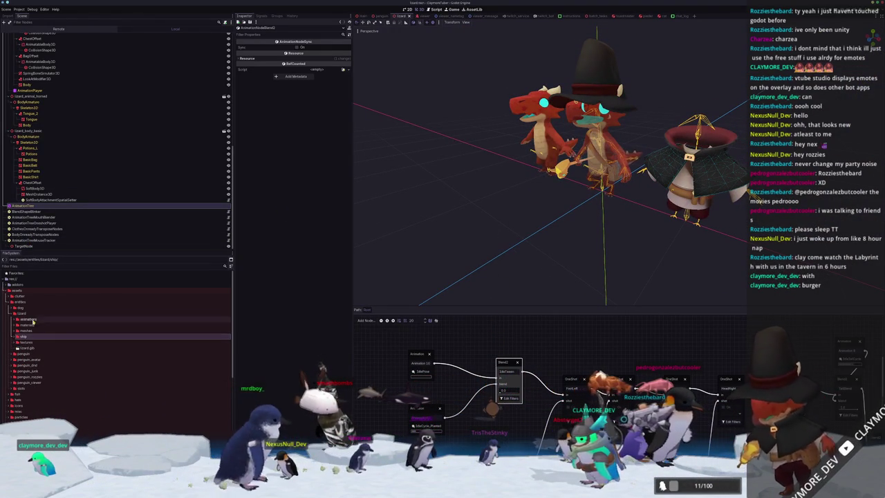
{"action": "double_click", "coordinate": [33, 314]}
{"action": "scroll", "coordinate": [49, 411], "scroll_direction": "down", "scroll_amount": 5}
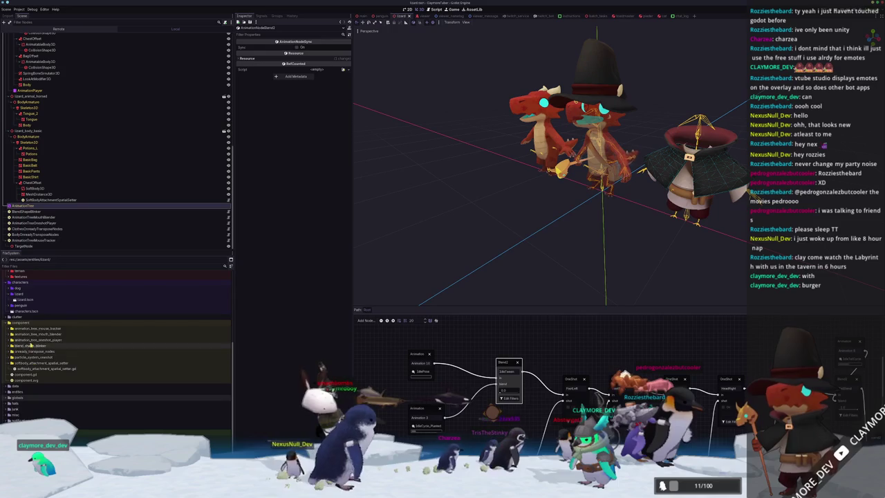
{"action": "left_click", "coordinate": [28, 323]}
{"action": "right_click", "coordinate": [40, 323]}
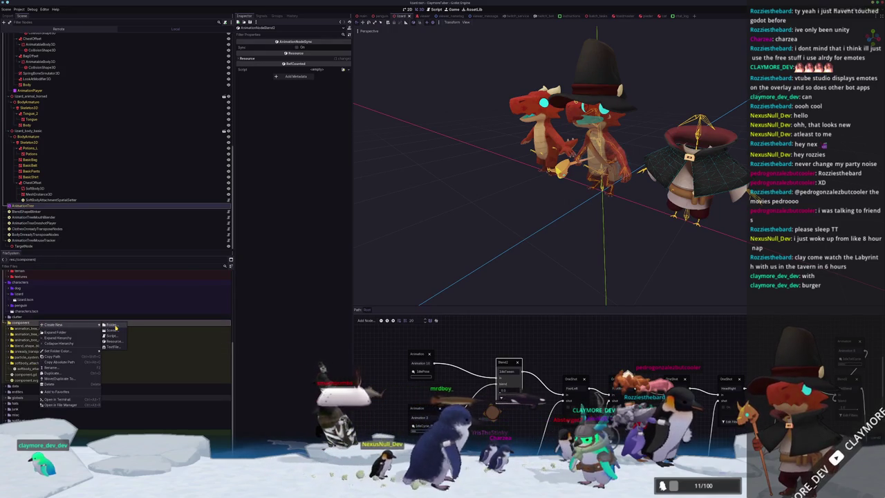
{"action": "left_click", "coordinate": [113, 325]}
{"action": "type", "text": "animation_tree_property_tweens"}
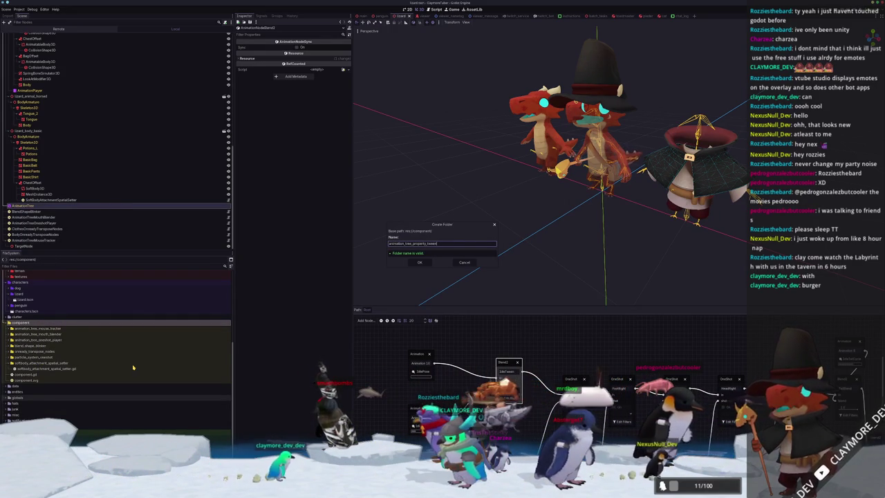
{"action": "key", "text": "Return"}
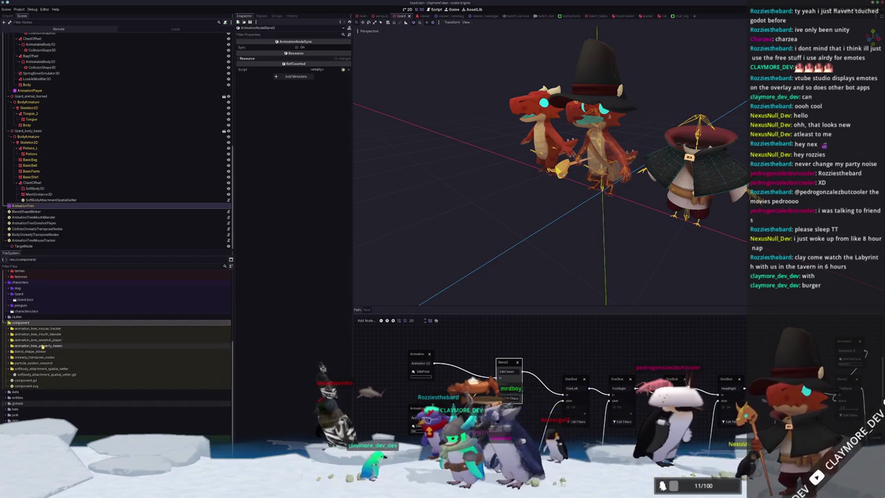
Create a script in that folder inheriting NodeComponent
{"action": "right_click", "coordinate": [43, 346]}
{"action": "left_click", "coordinate": [120, 360]}
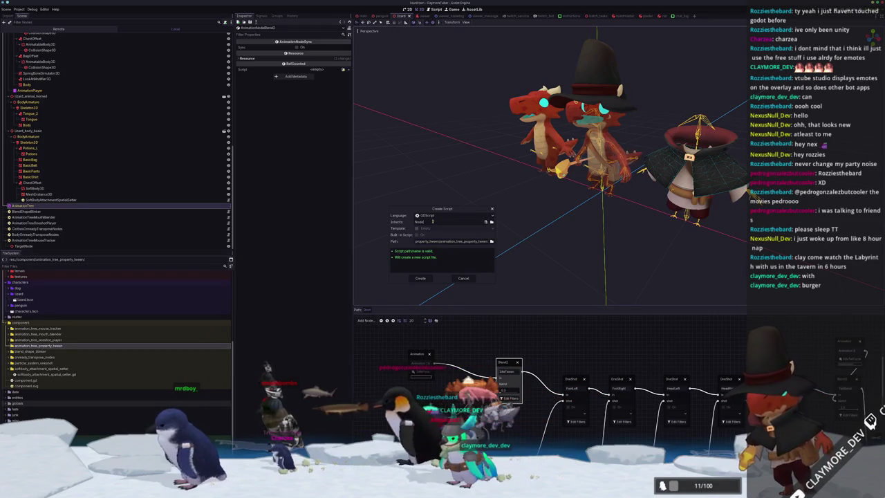
{"action": "type", "text": "Component"}
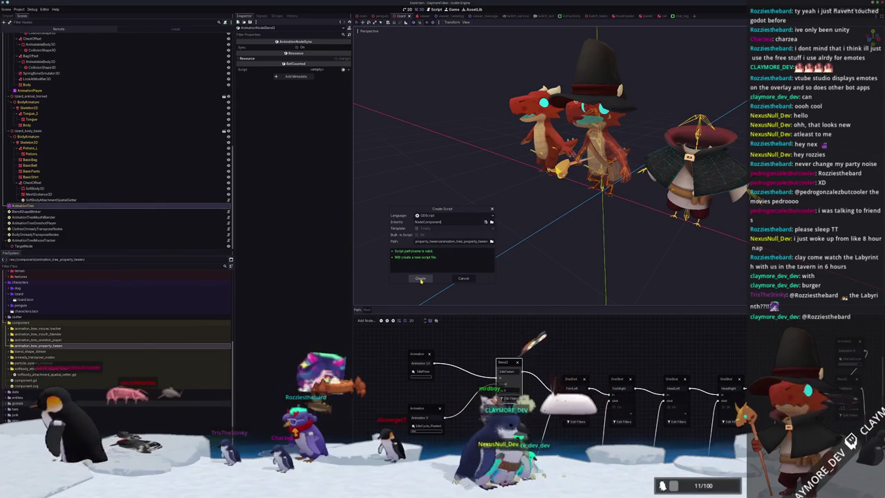
{"action": "left_click", "coordinate": [420, 278]}
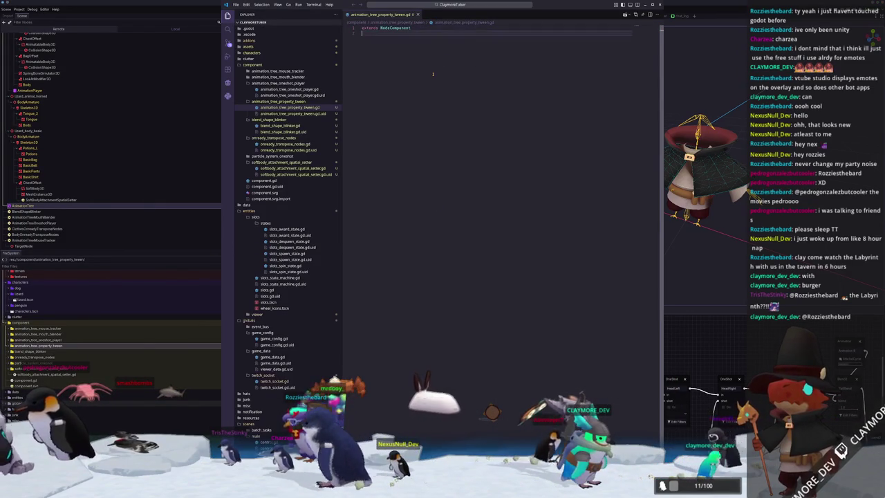
Declare class_name AnimationTreePropertyTween, consulting blend_shape_blinker.gd for reference
{"action": "type", "text": "class"}
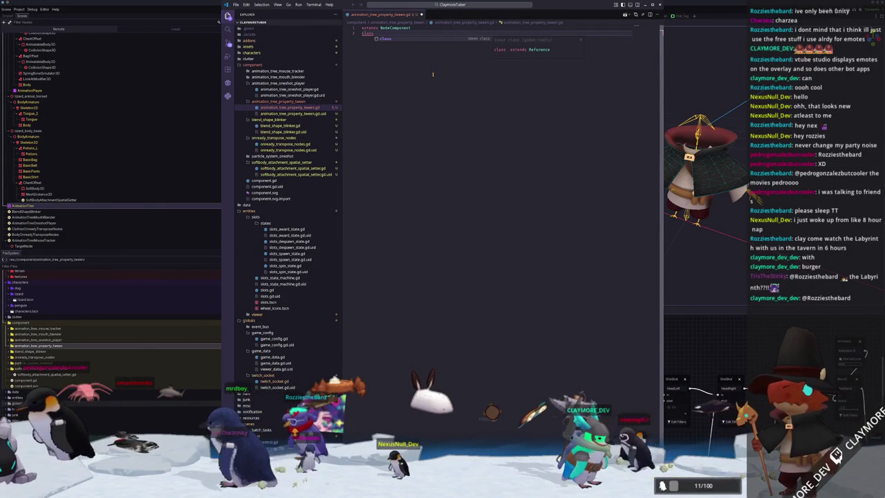
{"action": "type", "text": "_name AnimationTreePropertyTween"}
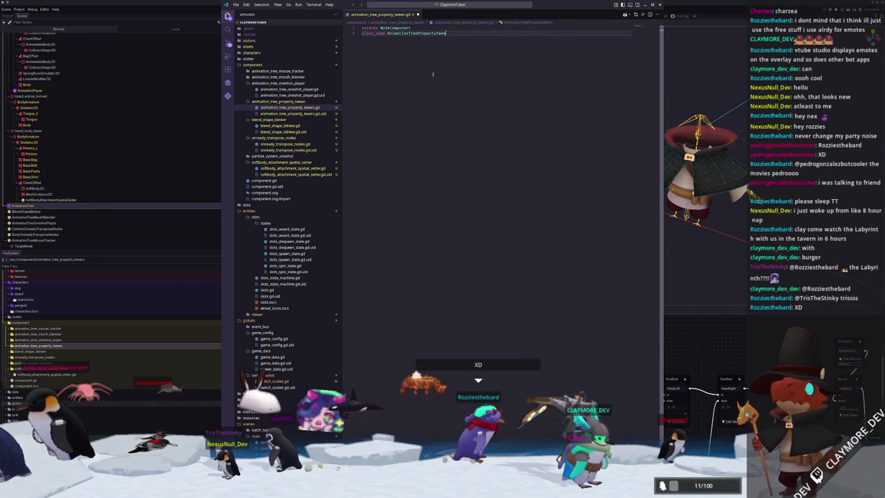
{"action": "key", "text": "Return"}
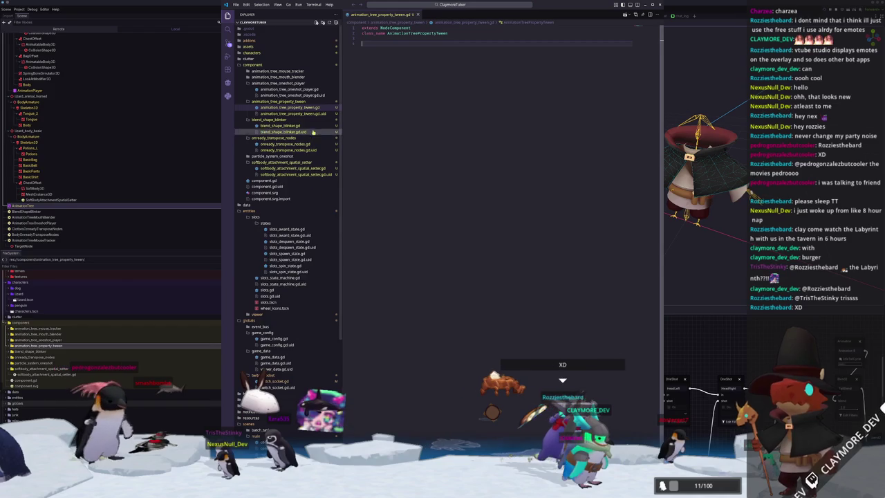
{"action": "left_click", "coordinate": [302, 126]}
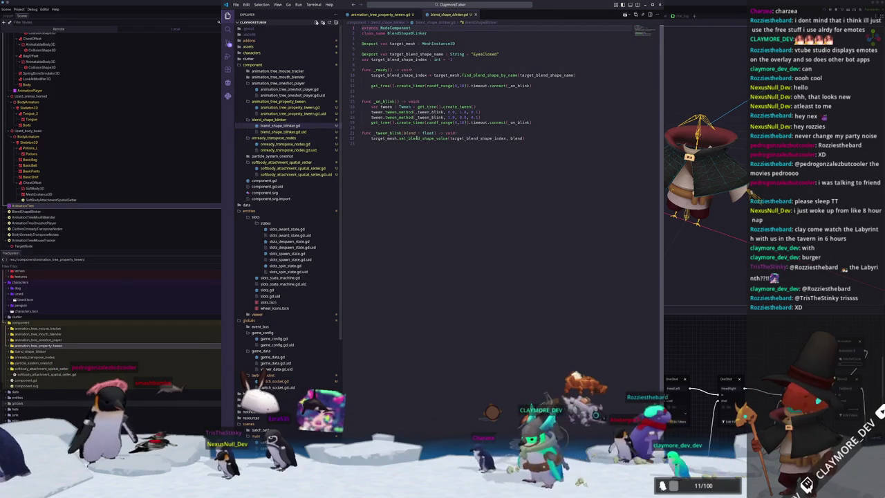
{"action": "left_click_drag", "start_coordinate": [366, 144], "coordinate": [358, 44]}
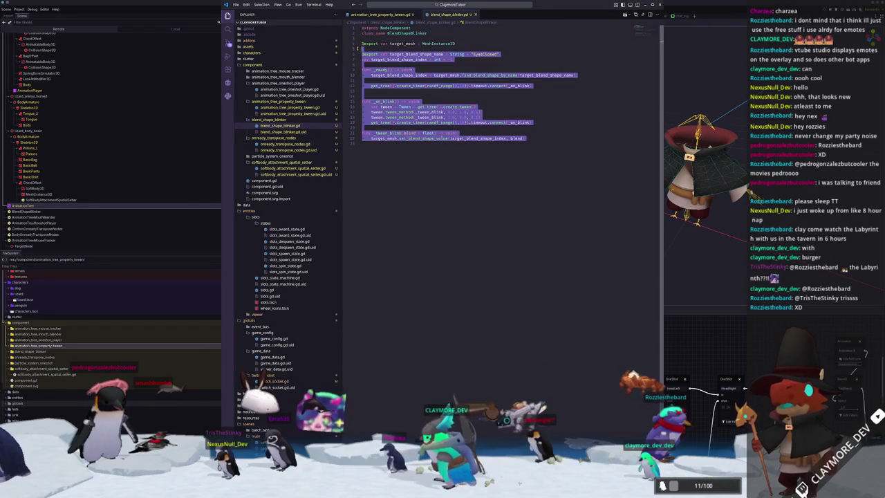
{"action": "left_click", "coordinate": [393, 15]}
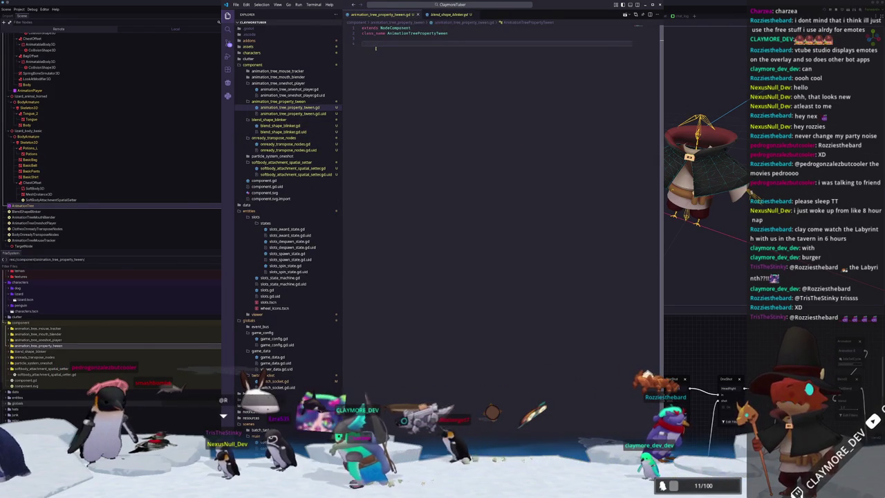
Paste the smoothing variable and _process code from animation_tree_mouth_blender.gd into the tween script
{"action": "key", "text": "ctrl+Tab"}
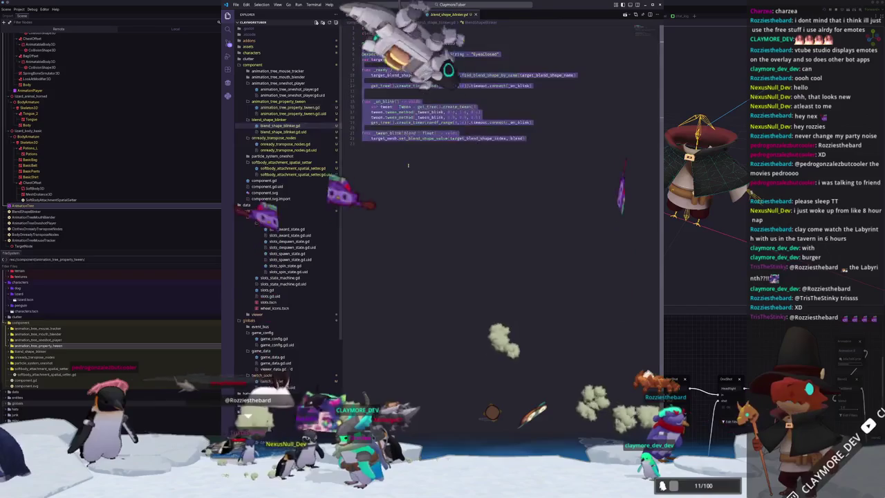
{"action": "left_click", "coordinate": [277, 76]}
{"action": "left_click", "coordinate": [290, 83]}
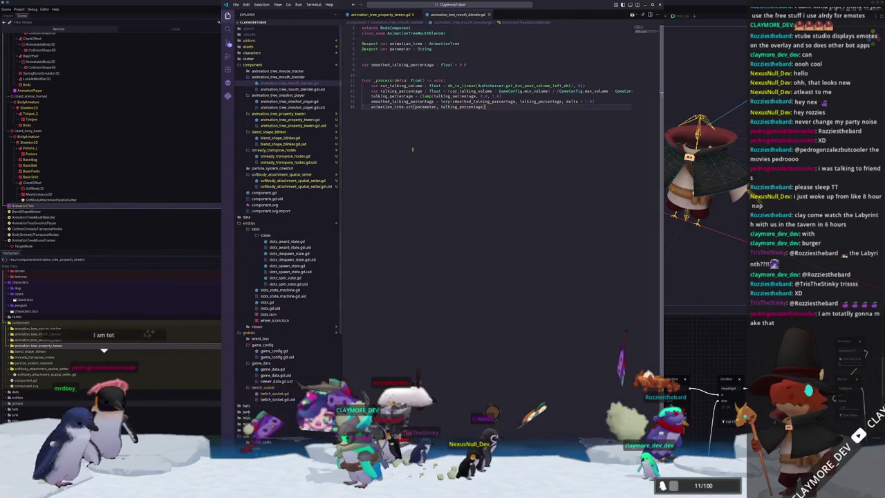
{"action": "key", "text": "shift+Up"}
{"action": "key", "text": "shift+Up"}
{"action": "key", "text": "shift+Up"}
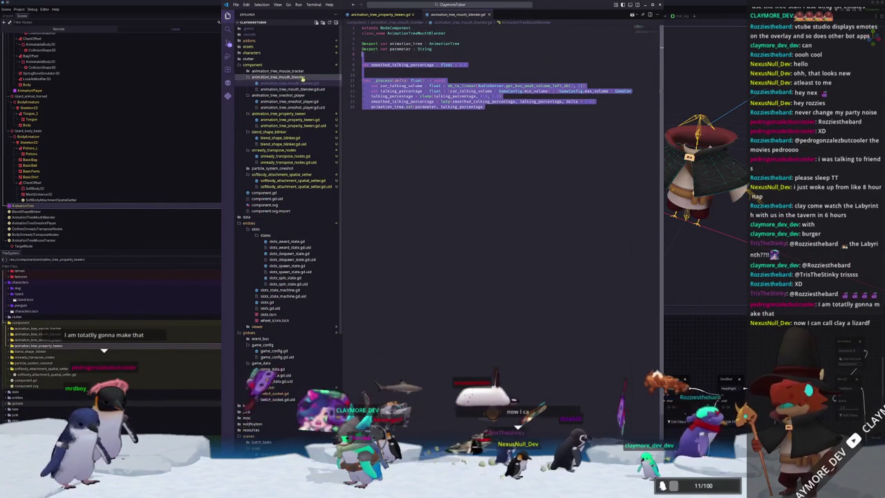
{"action": "left_click", "coordinate": [389, 18]}
{"action": "key", "text": "ctrl+v"}
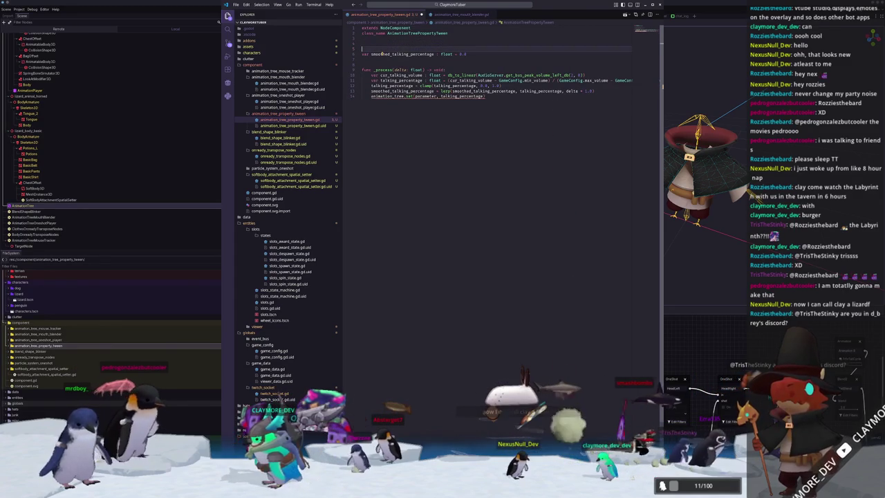
{"action": "key", "text": "Up"}
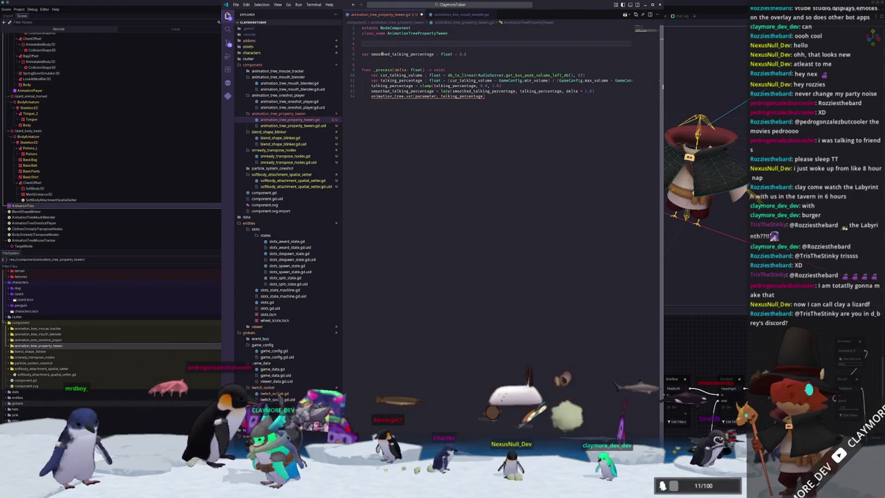
Add exported animation_tree : AnimationTree and target_property : String = "" variables
{"action": "type", "text": "@export var animation_"}
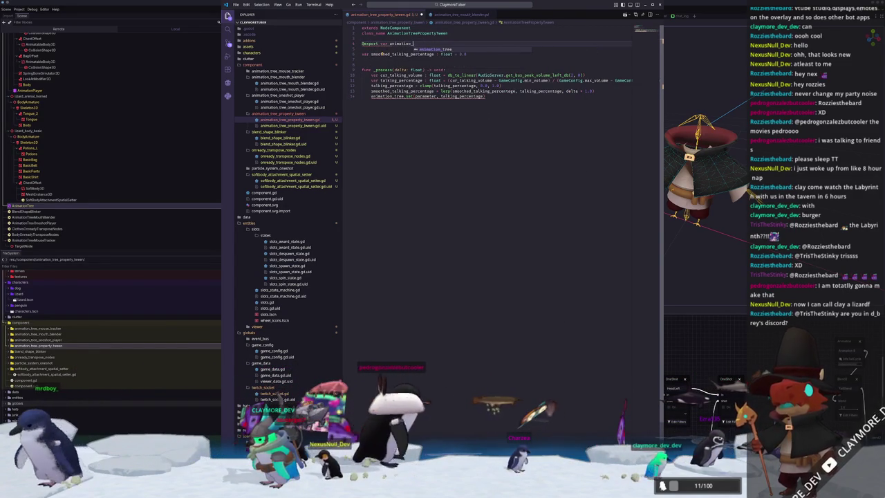
{"action": "type", "text": "tree : AnimationTree"}
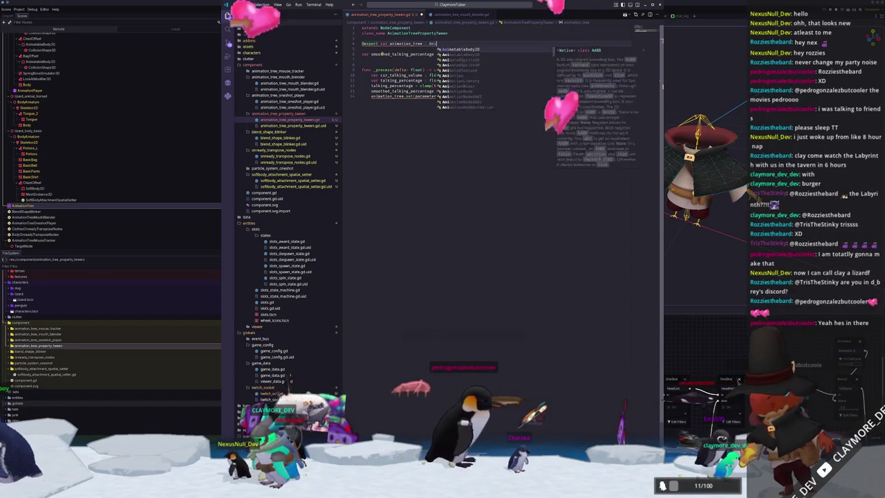
{"action": "key", "text": "Return"}
{"action": "key", "text": "Return"}
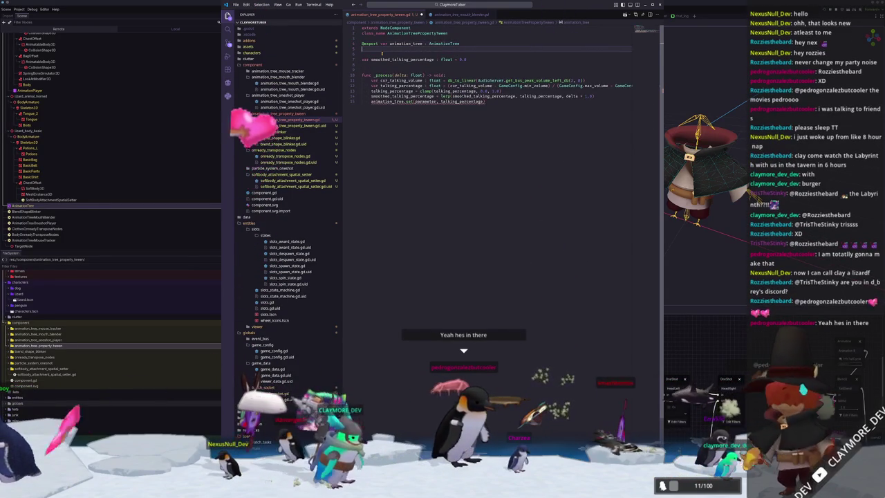
{"action": "type", "text": "@export var animation_tr"}
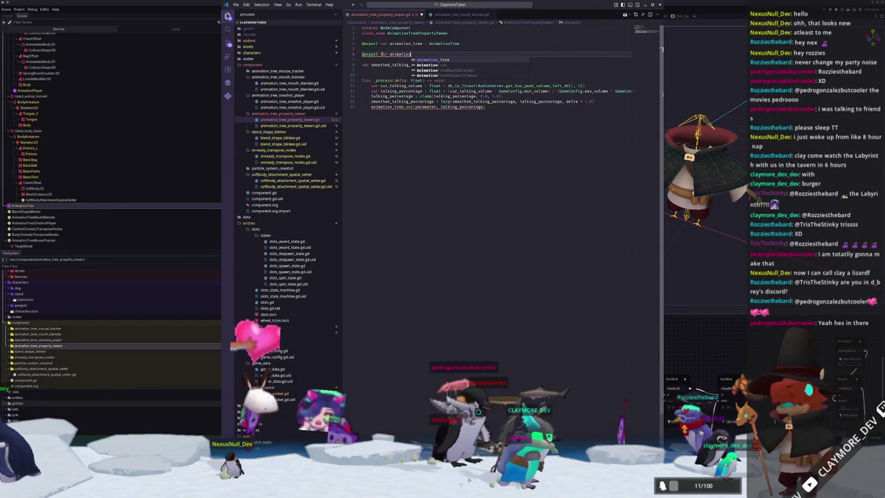
{"action": "type", "text": "ee"}
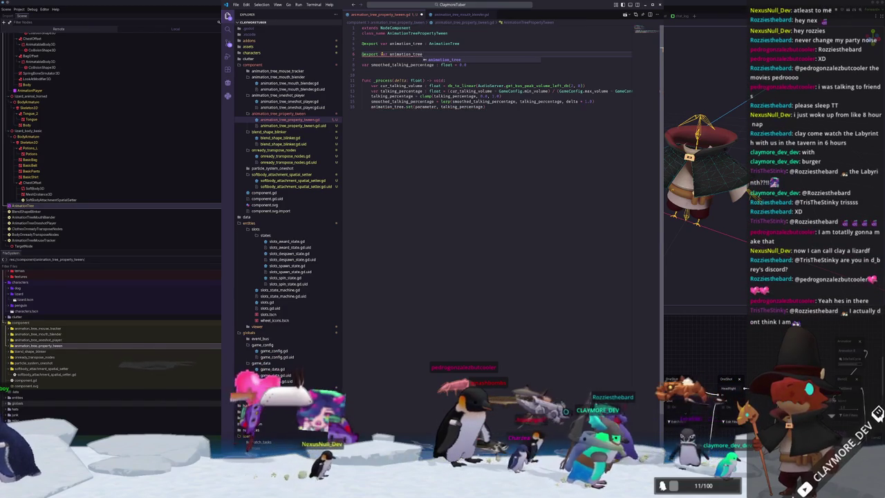
{"action": "key", "text": "ctrl+BackSpace"}
{"action": "type", "text": "blend"}
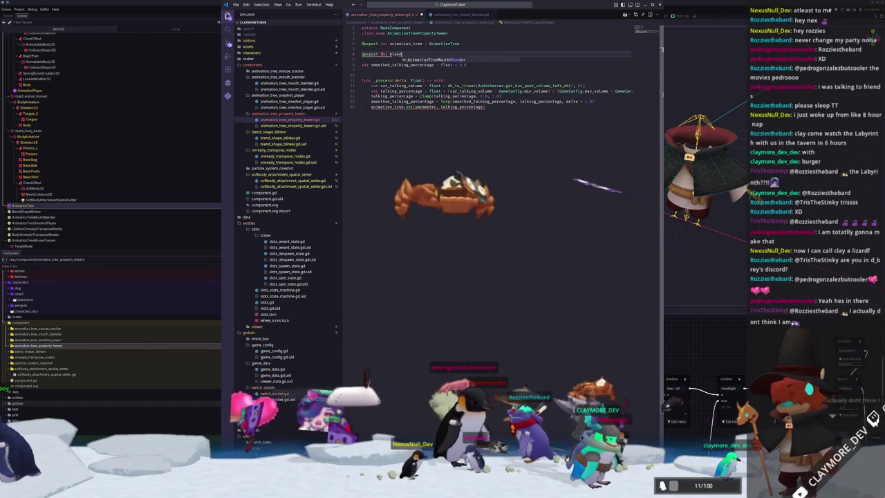
{"action": "key", "text": "ctrl+BackSpace"}
{"action": "type", "text": "targ"}
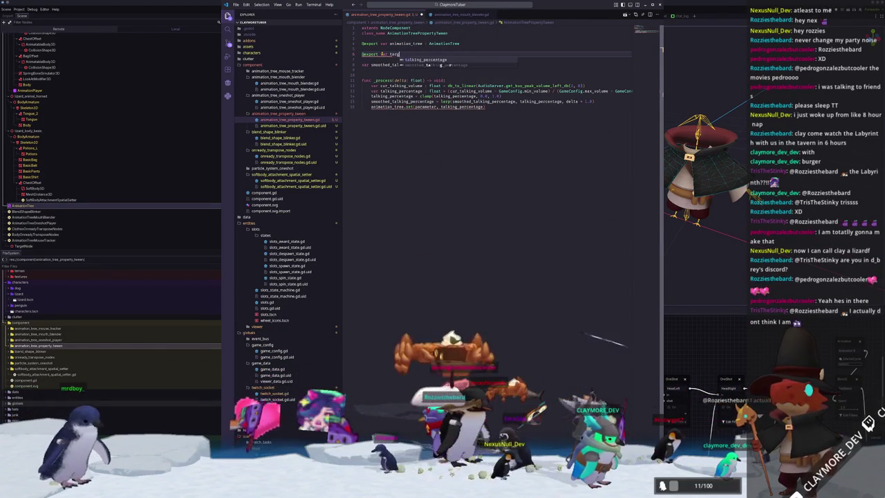
{"action": "type", "text": "et_property : "}
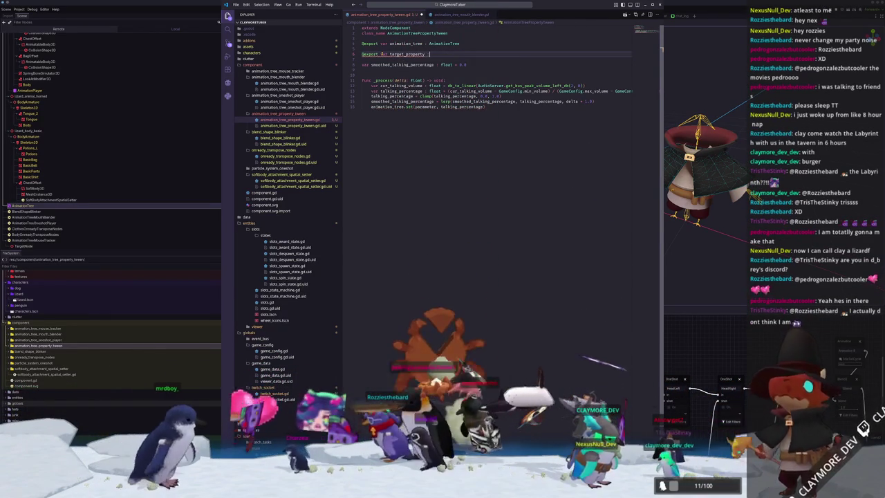
{"action": "type", "text": "String = "}
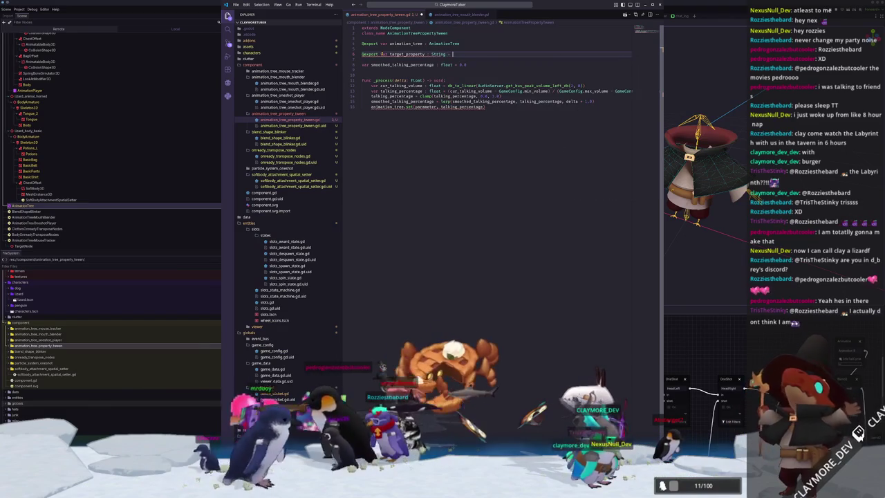
{"action": "type", "text": "\""}
Remove the smoothed_talking_percentage line and begin a func _ready() declaration
{"action": "left_click", "coordinate": [364, 65]}
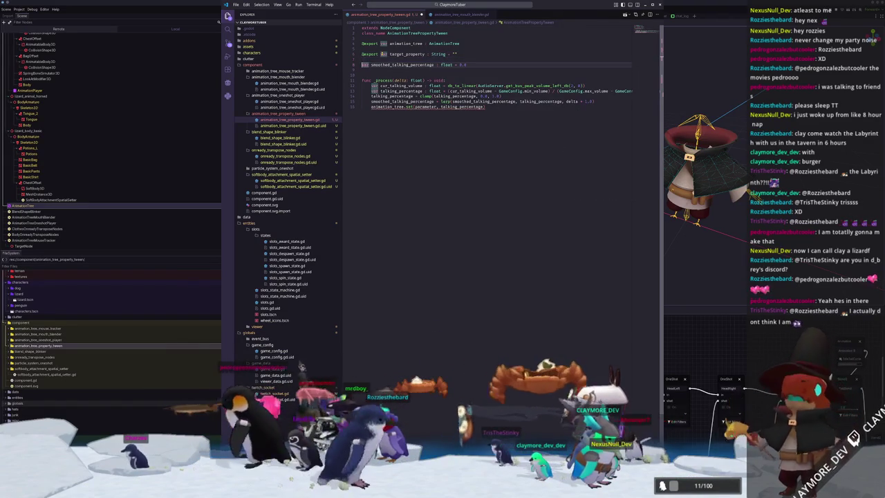
{"action": "key", "text": "ctrl+x"}
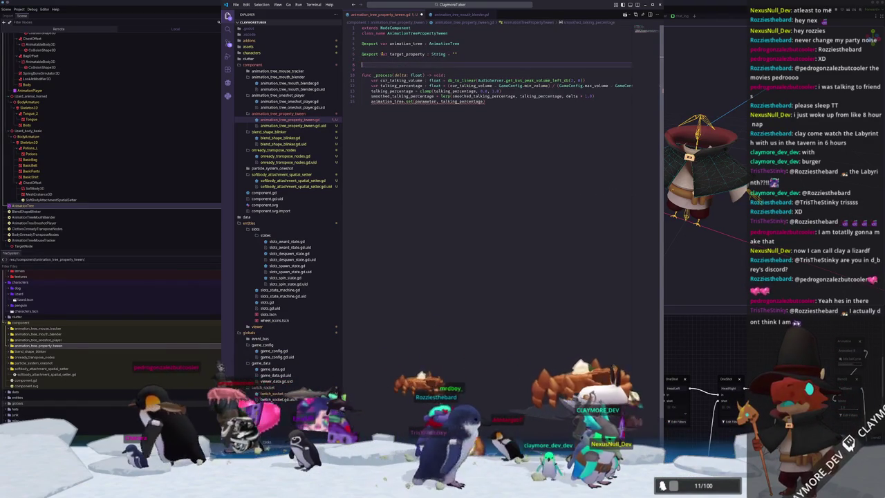
{"action": "key", "text": "Return"}
{"action": "type", "text": "func _"}
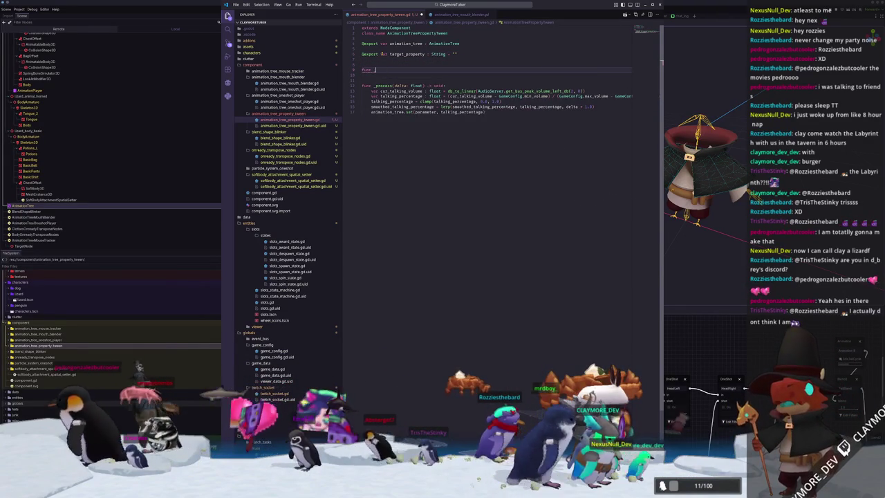
{"action": "type", "text": "r"}
{"action": "key", "text": "Return"}
{"action": "key", "text": "Return"}
In _ready, create a tween calling tween_method(_blend_property, 0.0, 1.0, 1.0)
{"action": "type", "text": "var tween : "}
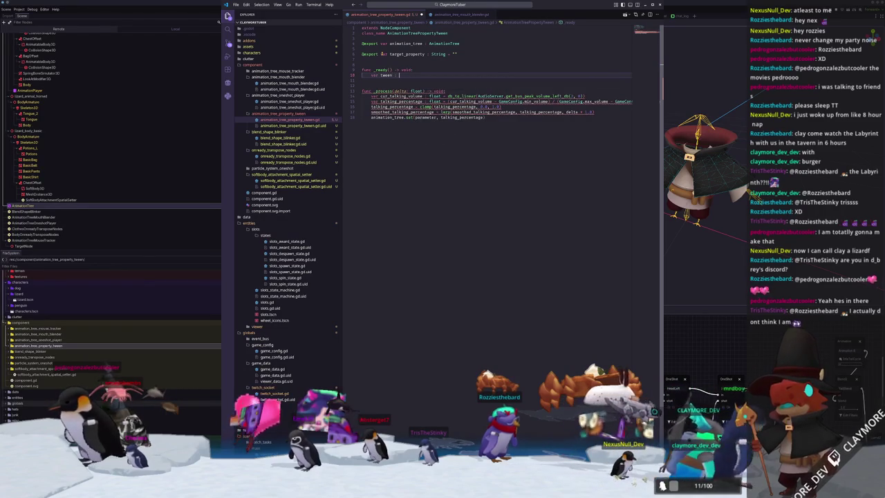
{"action": "type", "text": "Tween = get_tre"}
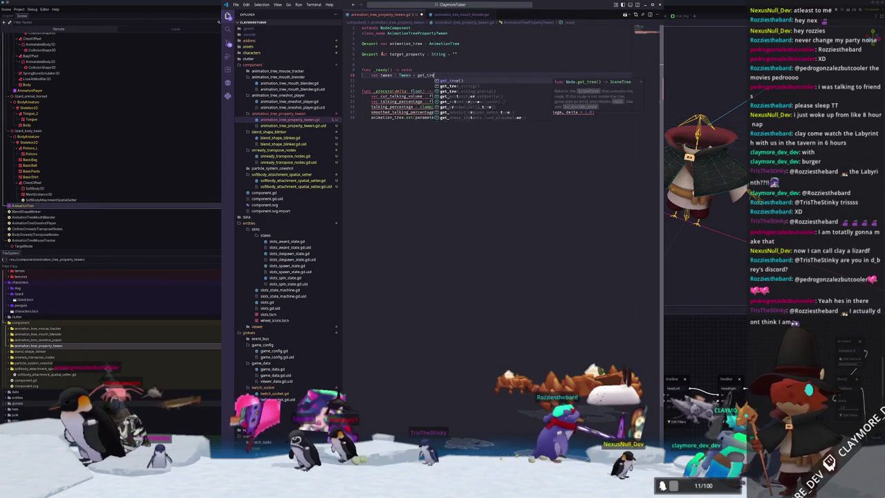
{"action": "type", "text": "e().create_tween"}
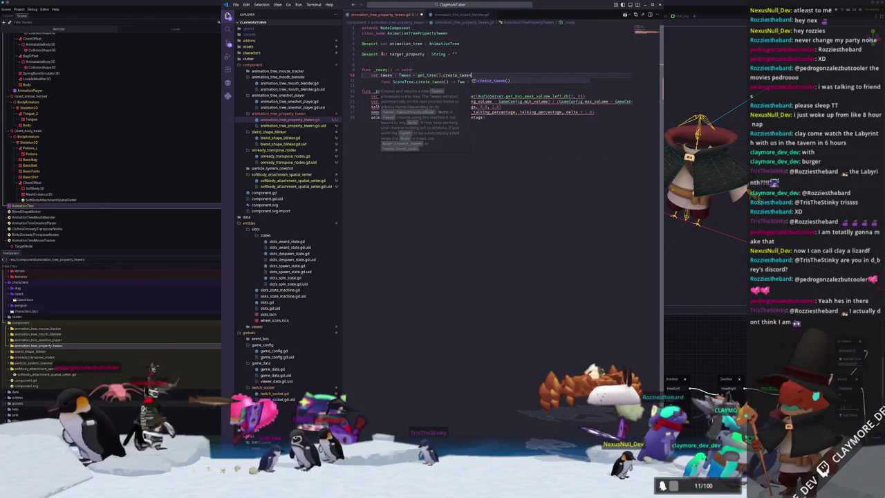
{"action": "key", "text": "Return"}
{"action": "key", "text": "Return"}
{"action": "type", "text": "twee"}
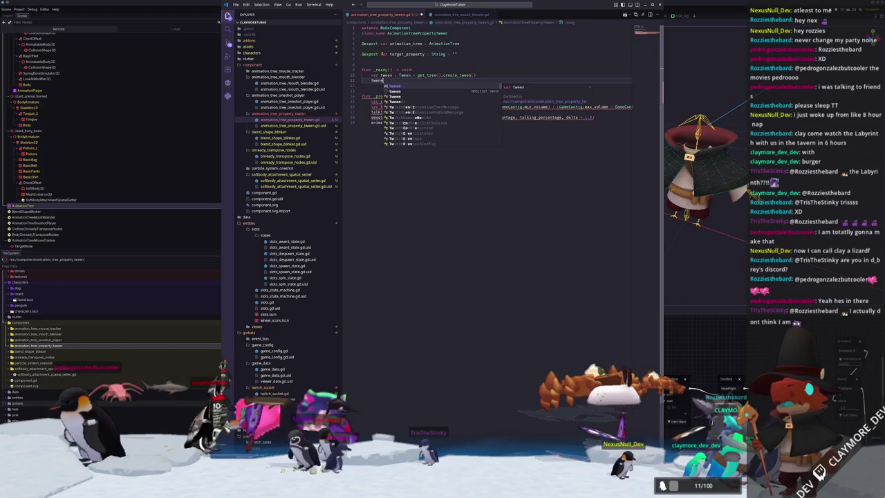
{"action": "type", "text": "n.tween_"}
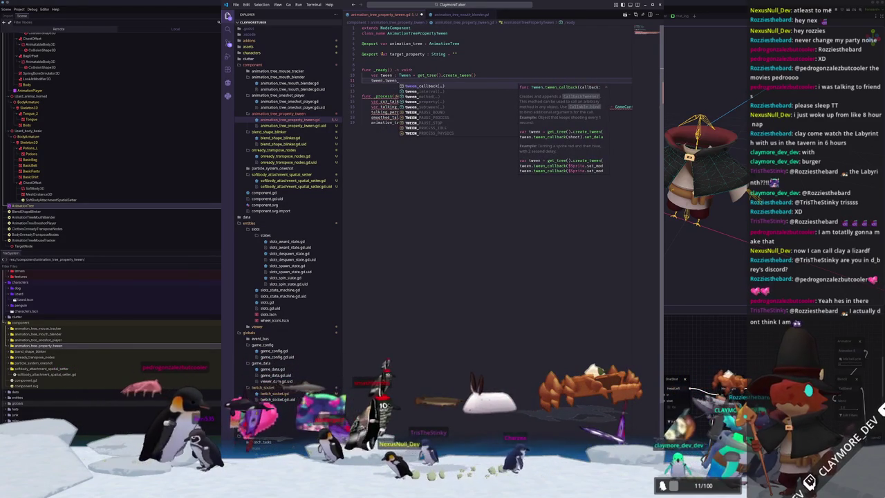
{"action": "type", "text": "ca"}
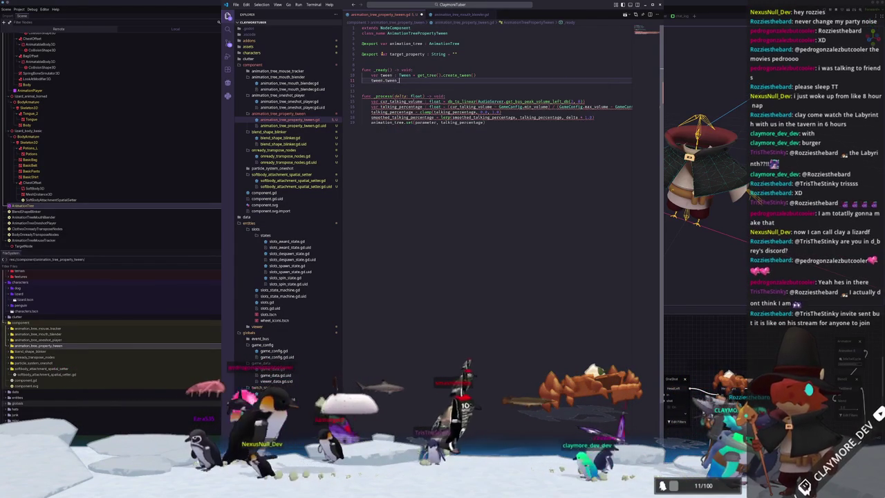
{"action": "key", "text": "BackSpace"}
{"action": "key", "text": "BackSpace"}
{"action": "type", "text": "method("}
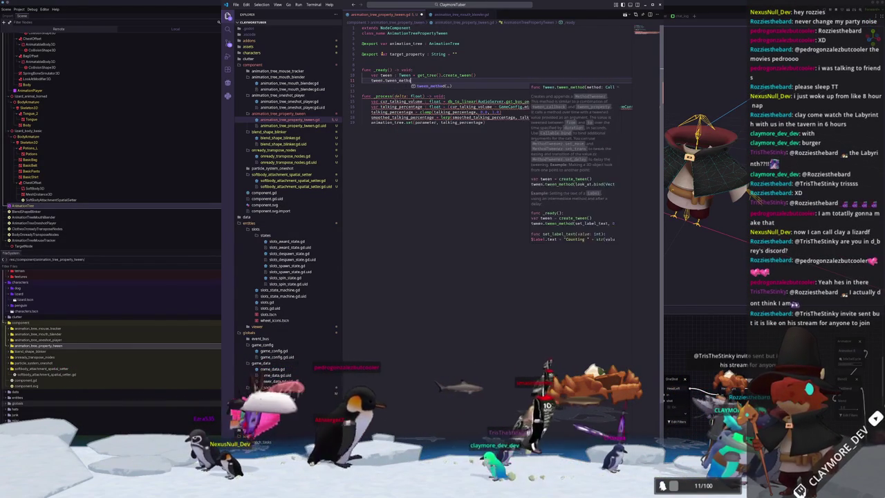
{"action": "key", "text": "Return"}
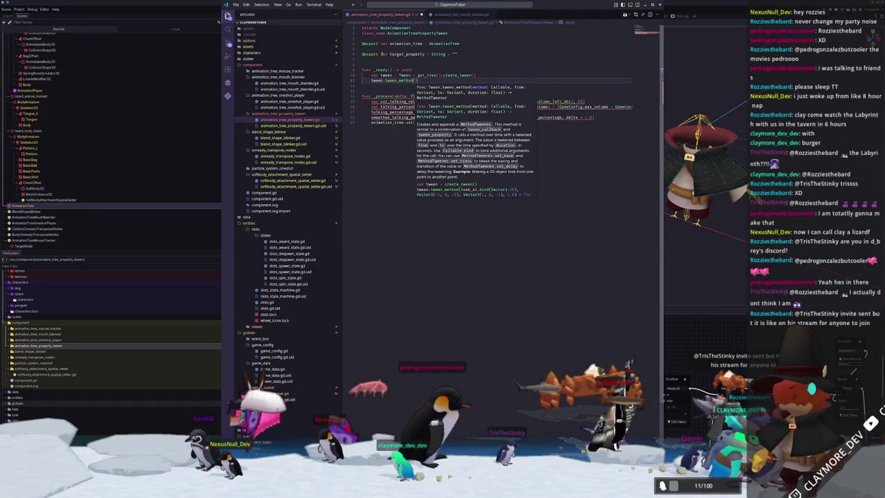
{"action": "type", "text": "animation"}
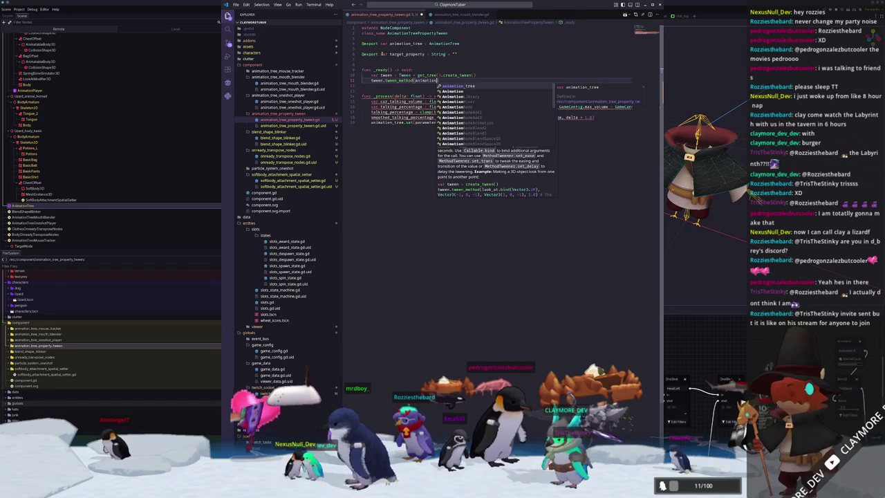
{"action": "key", "text": "Tab"}
{"action": "type", "text": ".set_propert"}
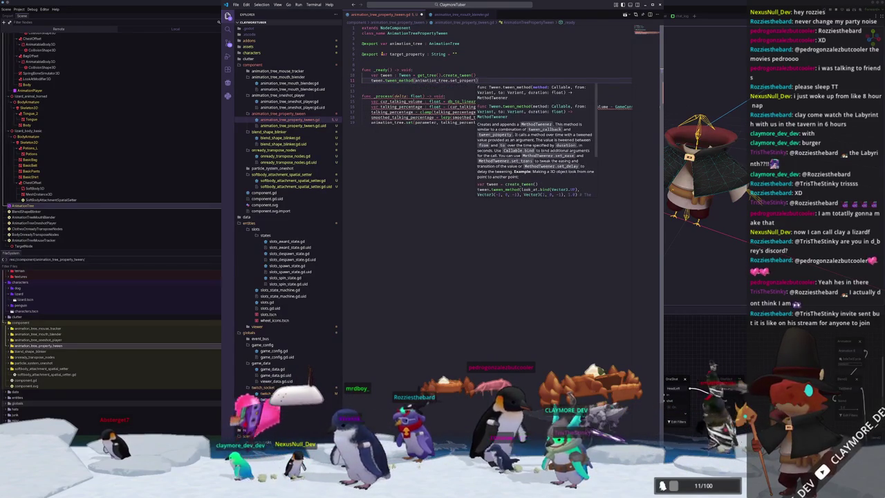
{"action": "key", "text": "ctrl+shift+Left"}
{"action": "key", "text": "ctrl+shift+Left"}
{"action": "key", "text": "ctrl+shift+Left"}
{"action": "type", "text": "_bl"}
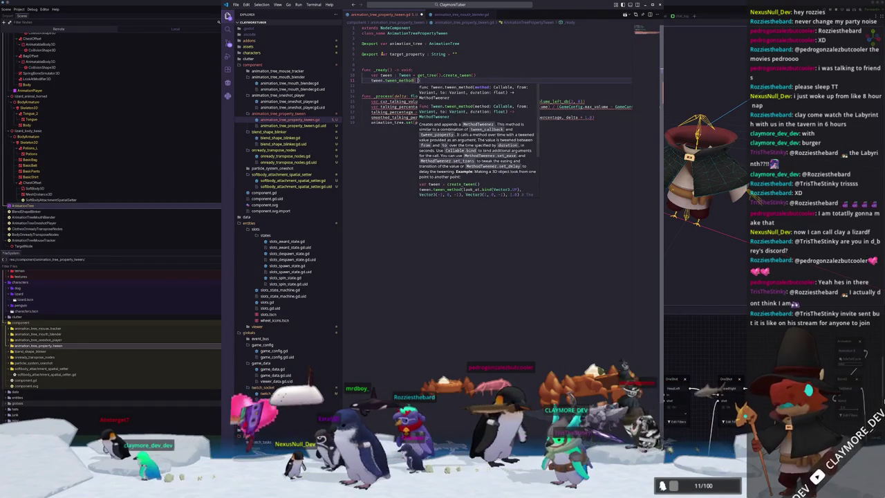
{"action": "type", "text": "end_property("}
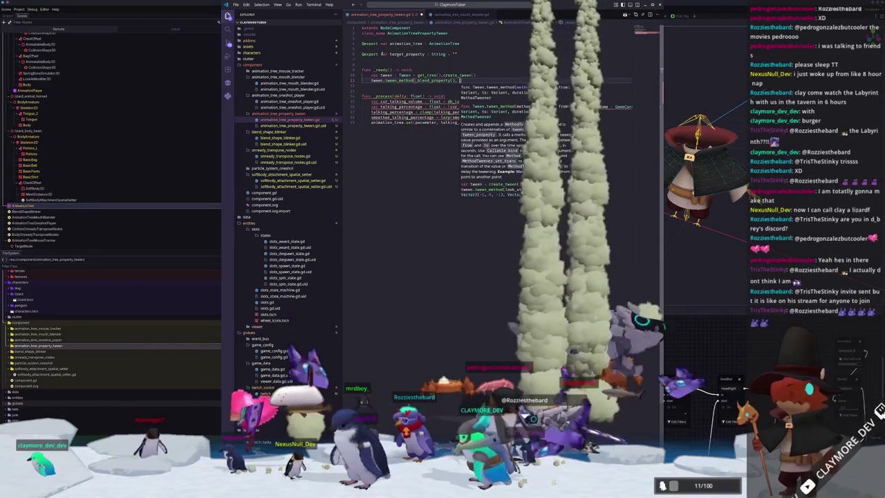
{"action": "type", "text": ", 0.0, 1.0, "}
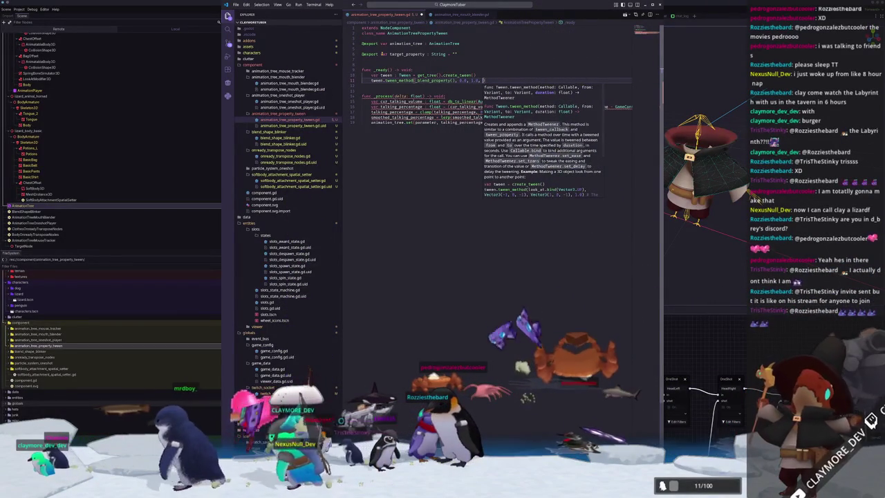
{"action": "type", "text": "1.0"}
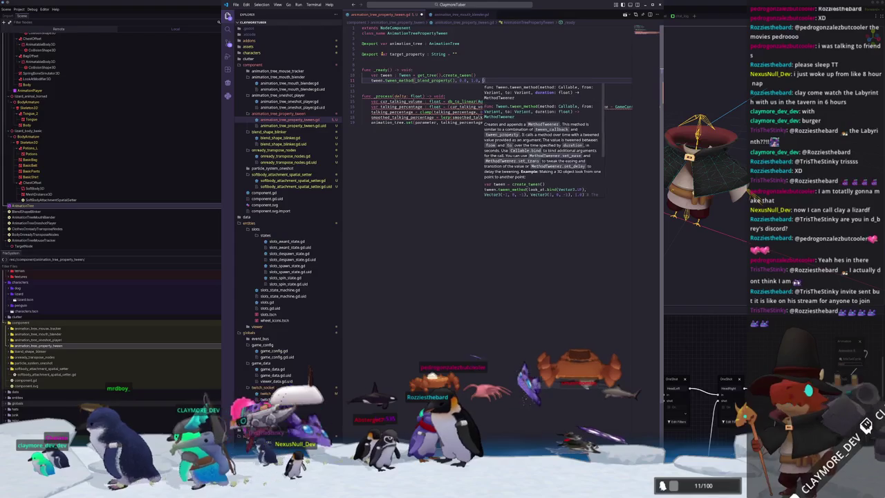
{"action": "key", "text": "Down"}
{"action": "key", "text": "Return"}
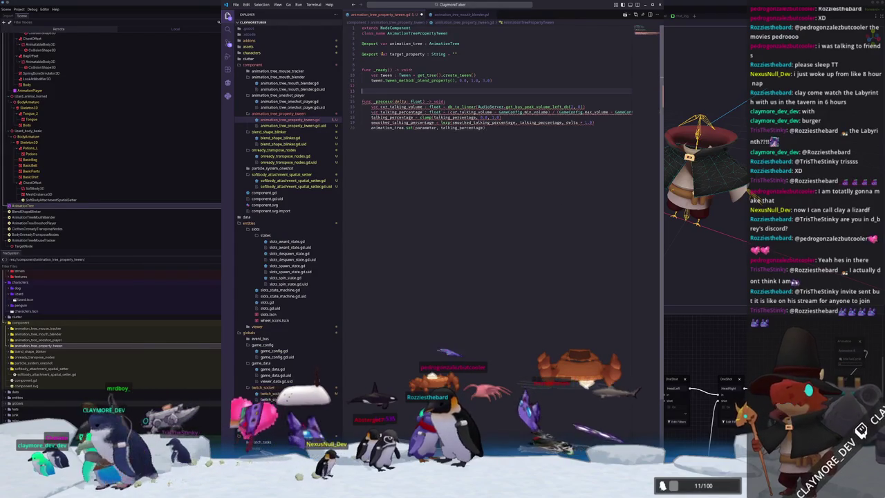
Add func _blend_property(blend : float) -> void calling animation_tree.set(target_property, blend)
{"action": "type", "text": "func _blend_property("}
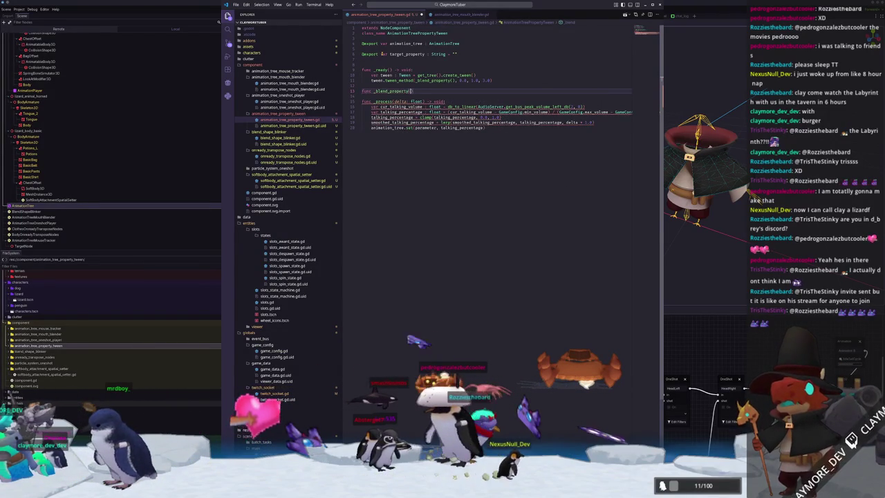
{"action": "type", "text": "blend : float"}
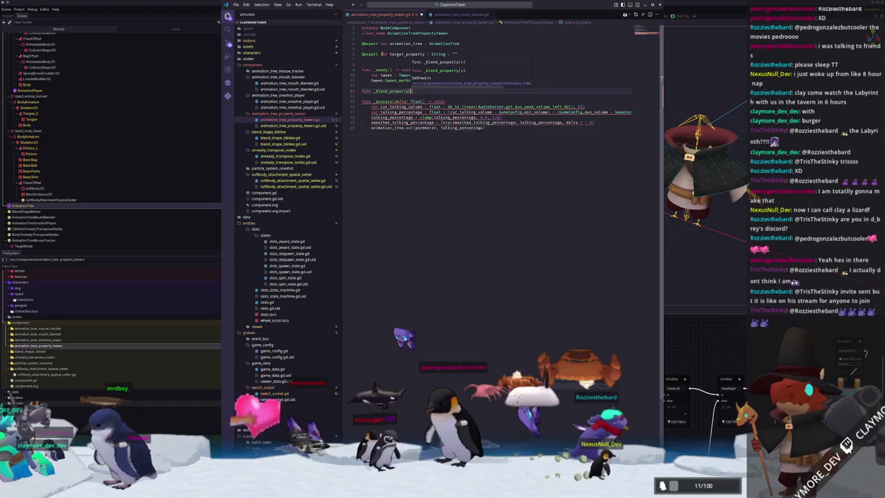
{"action": "key", "text": "Escape"}
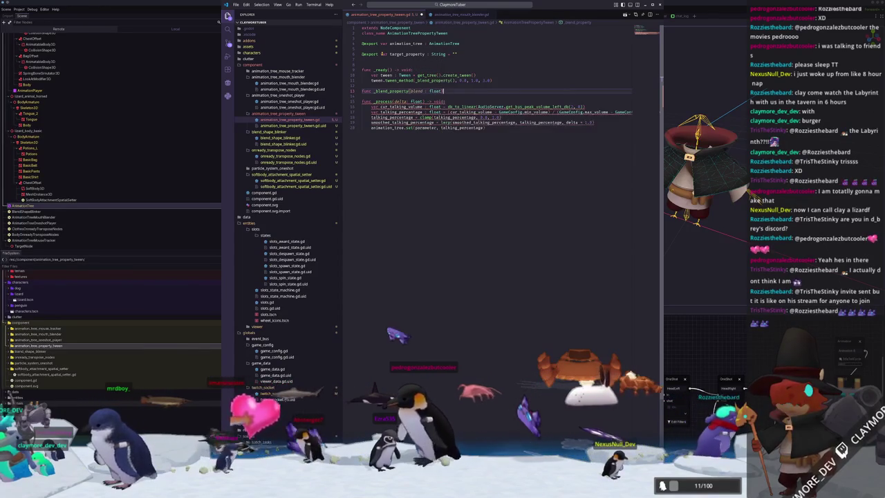
{"action": "type", "text": "void:"}
{"action": "key", "text": "Return"}
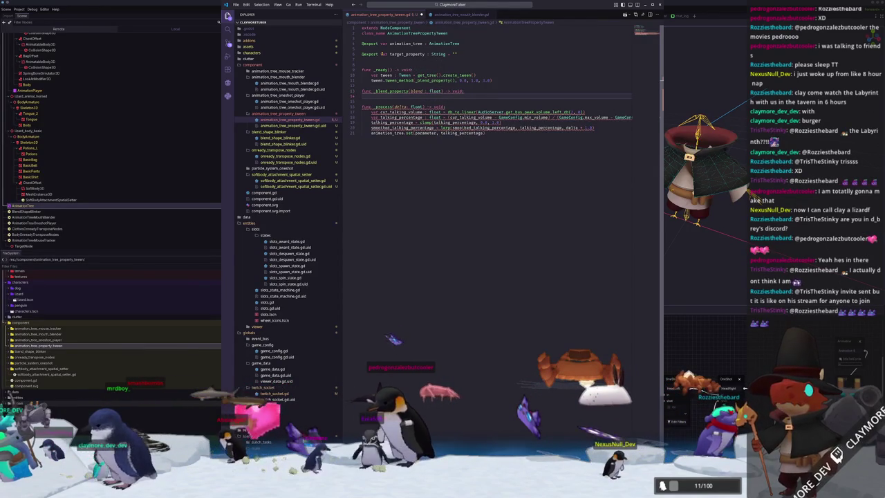
{"action": "type", "text": "animation_tree."}
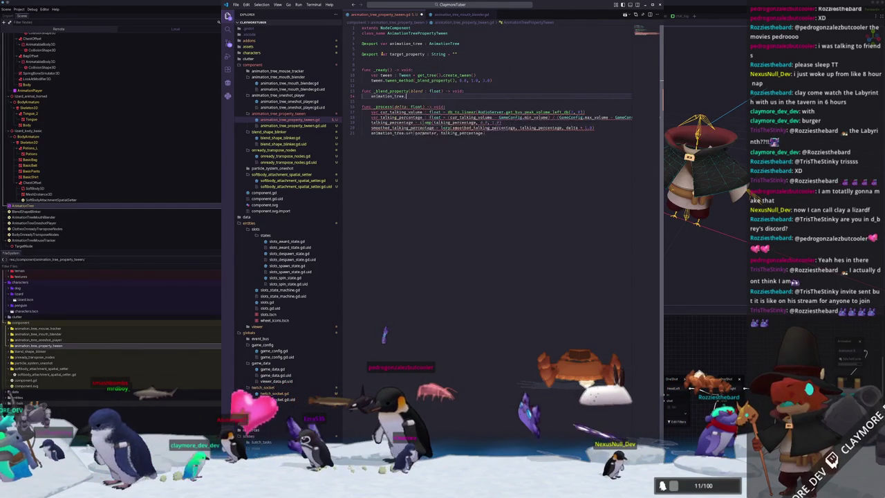
{"action": "type", "text": "set("}
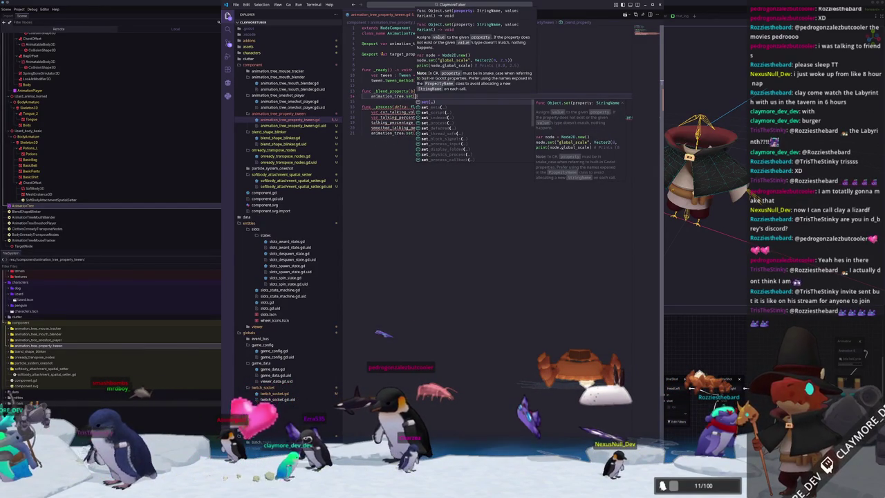
{"action": "type", "text": "target_property"}
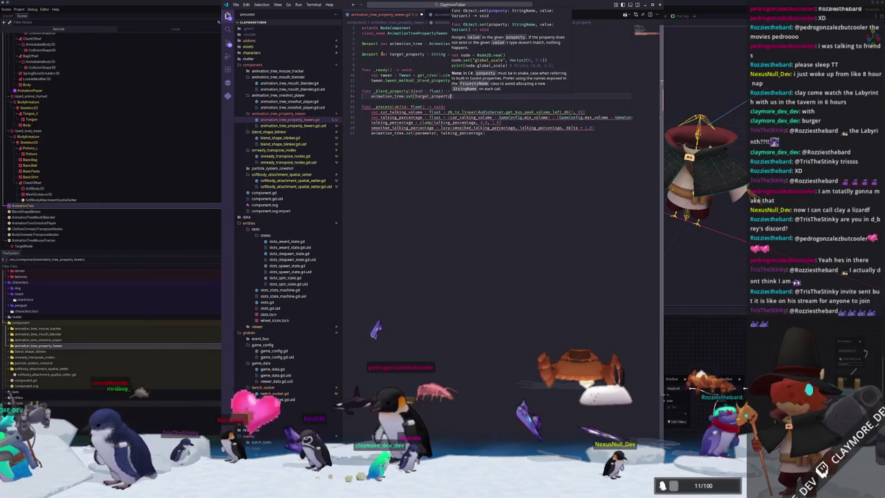
{"action": "type", "text": ", blend"}
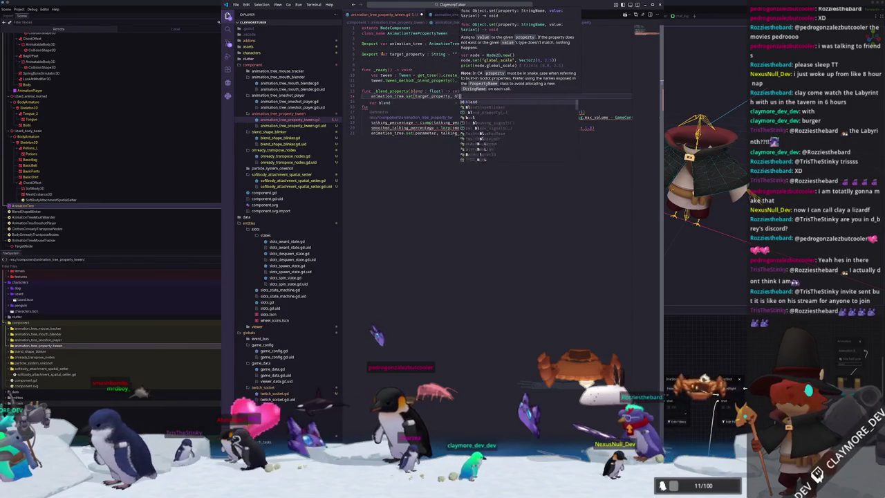
{"action": "key", "text": "Escape"}
Delete the old _process function and save the script
{"action": "key", "text": "Down"}
{"action": "key", "text": "Down"}
{"action": "key", "text": "Home"}
{"action": "key", "text": "shift+Down"}
{"action": "key", "text": "shift+Down"}
{"action": "key", "text": "shift+Down"}
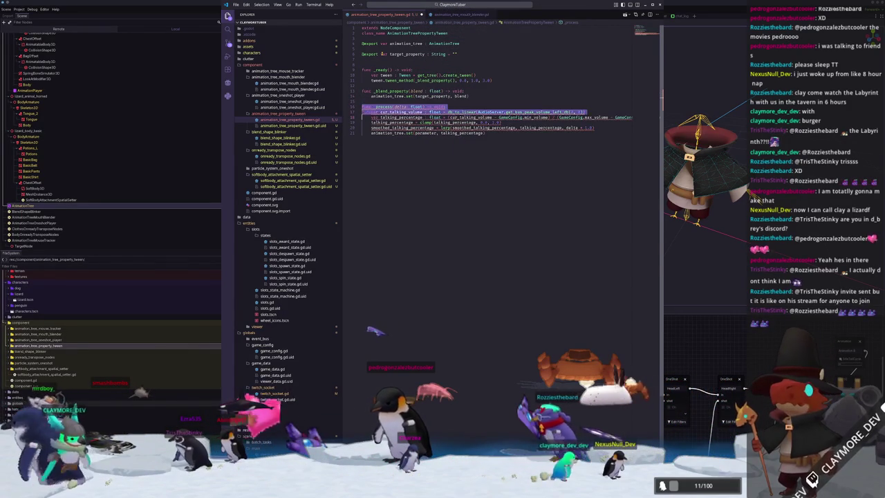
{"action": "key", "text": "BackSpace"}
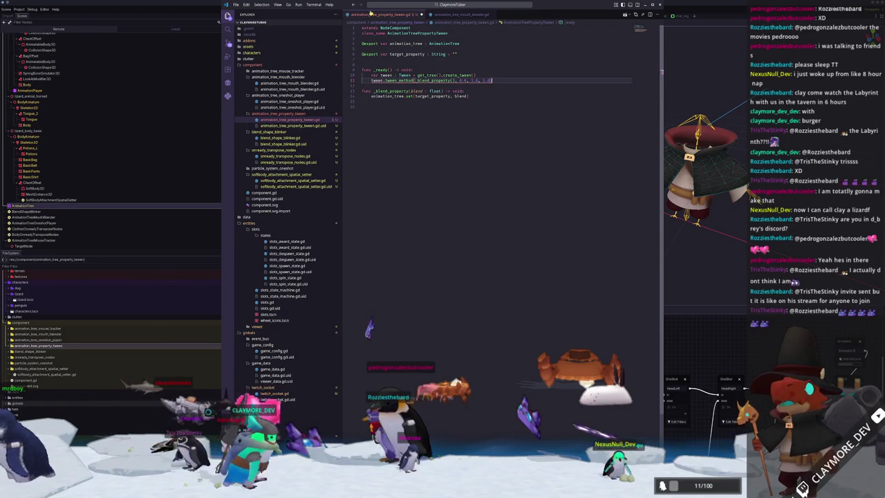
{"action": "double_click", "coordinate": [399, 80]}
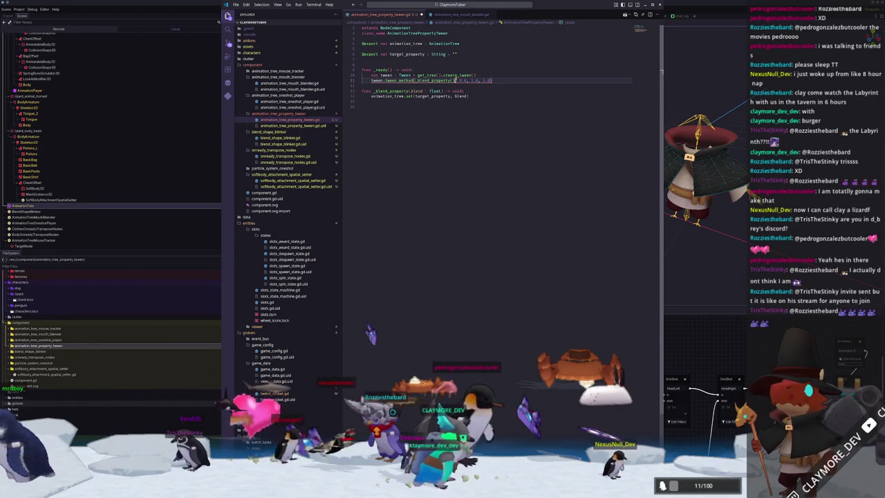
{"action": "key", "text": "ctrl+s"}
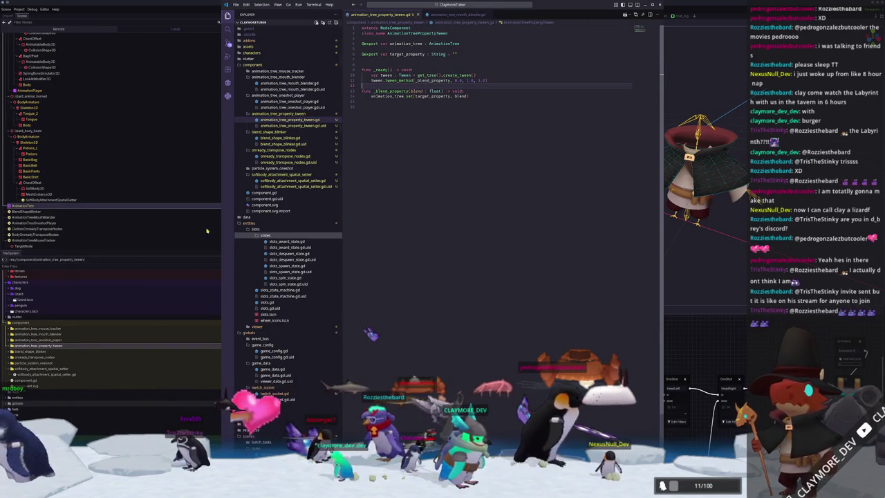
Add an AnimationTreePropertyTween child under the lizard root, found by searching 'prop'
{"action": "right_click", "coordinate": [18, 38]}
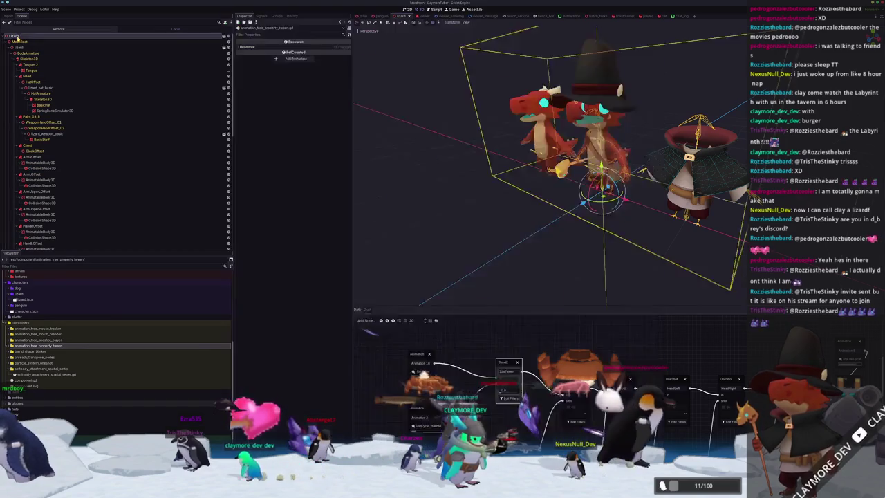
{"action": "left_click", "coordinate": [33, 43]}
{"action": "type", "text": "phy"}
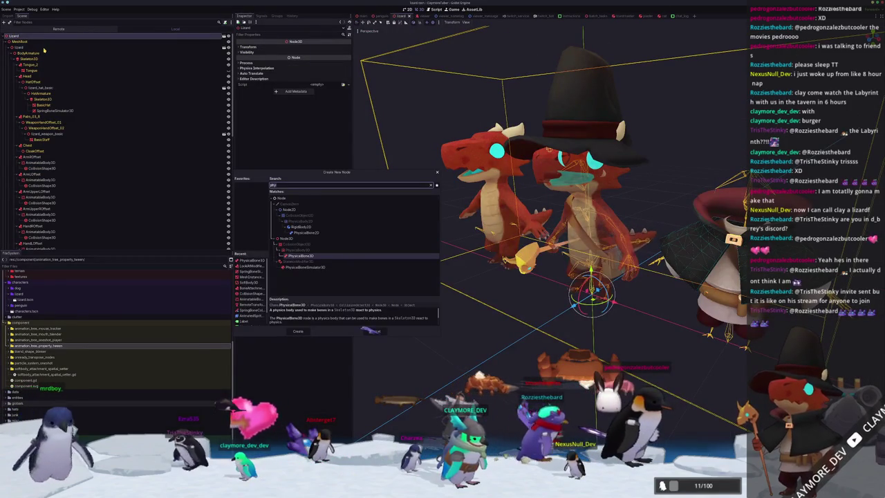
{"action": "type", "text": "animationtreeblend"}
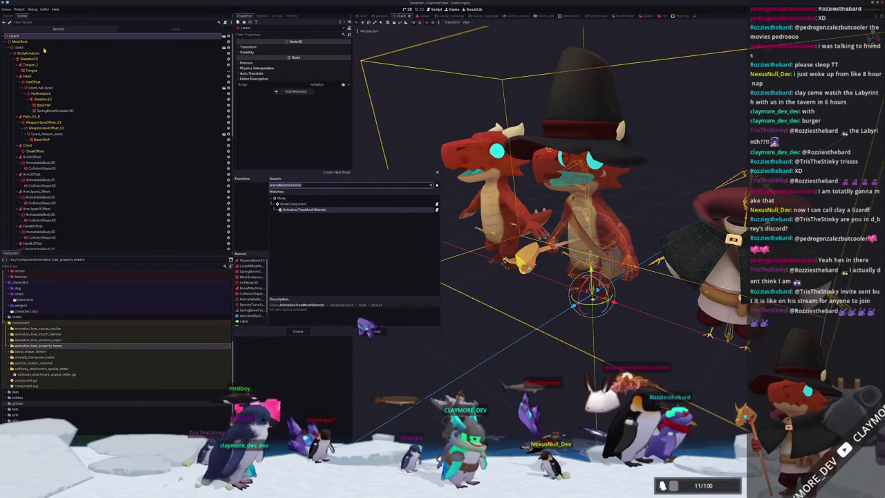
{"action": "key", "text": "ctrl+a"}
{"action": "type", "text": "blend"}
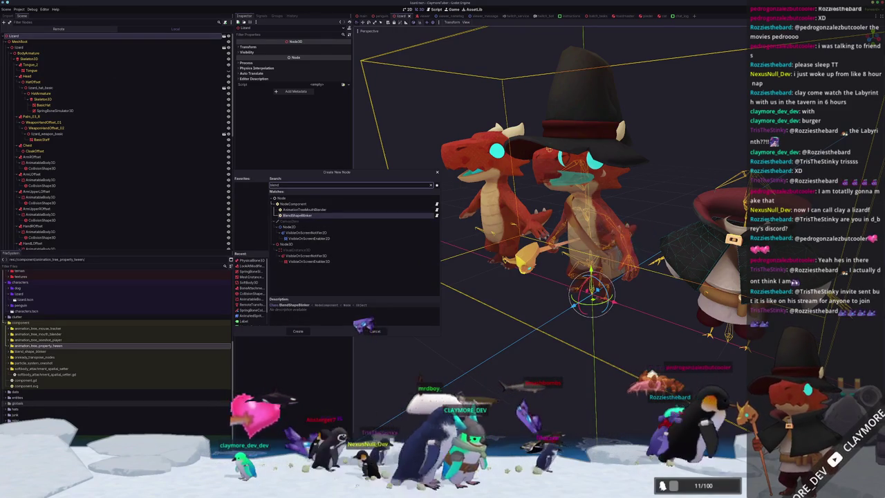
{"action": "key", "text": "alt+Tab"}
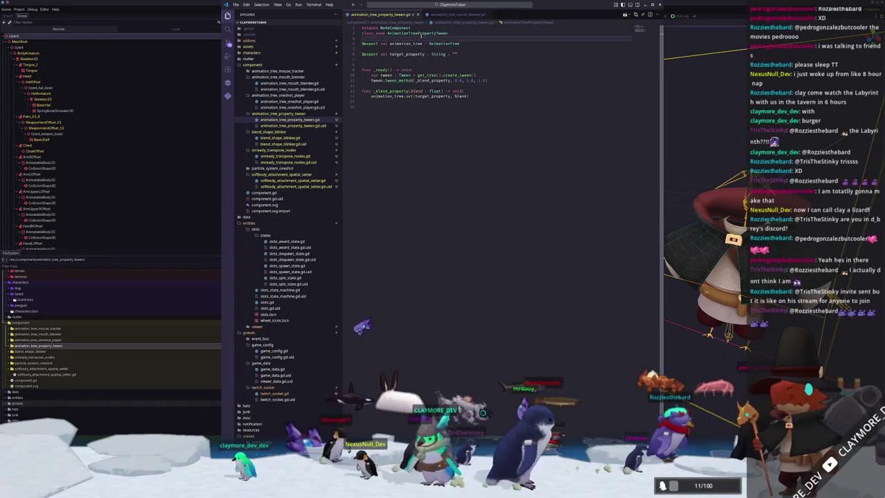
{"action": "key", "text": "alt+Tab"}
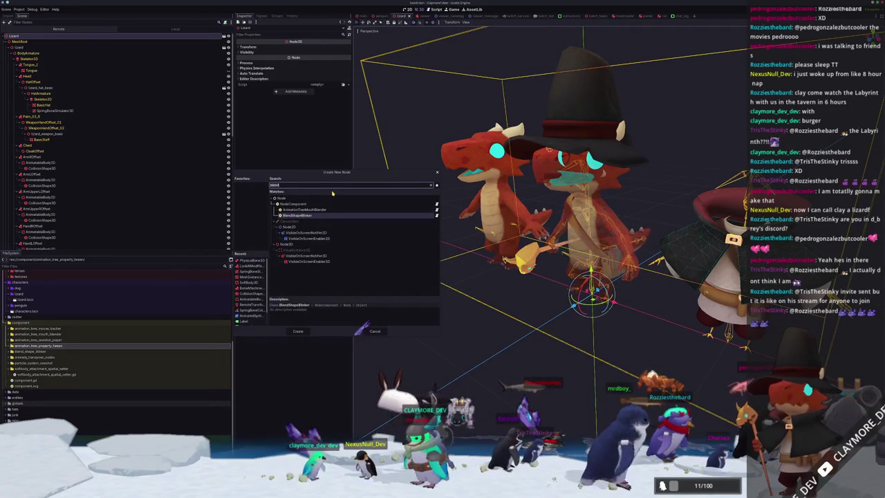
{"action": "type", "text": "prop"}
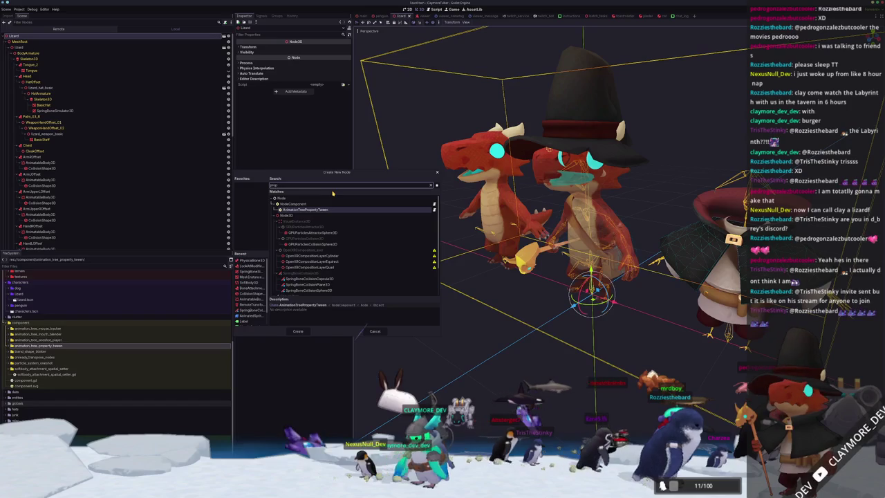
{"action": "key", "text": "Return"}
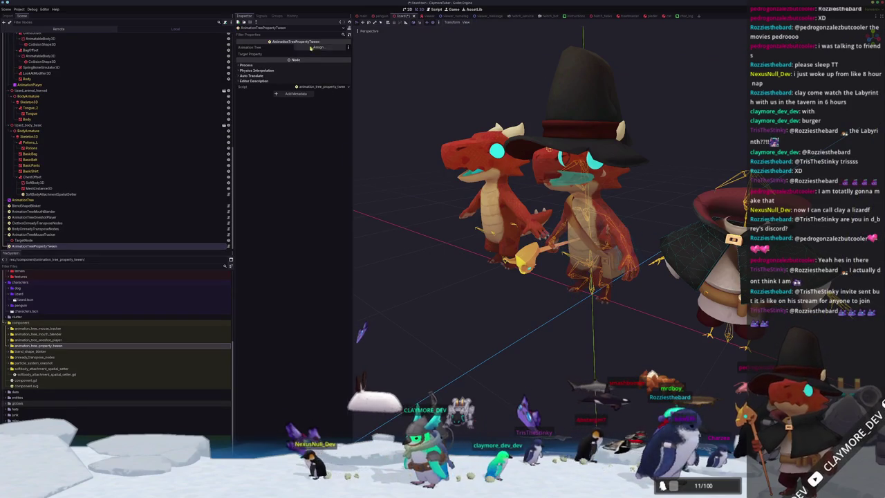
Assign the AnimationTree node to the component's Animation Tree property
{"action": "left_click", "coordinate": [313, 48]}
{"action": "double_click", "coordinate": [424, 189]}
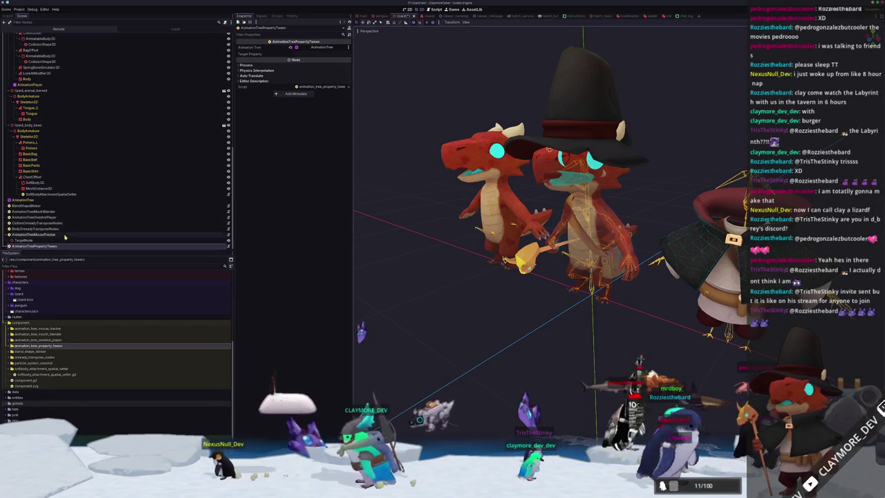
{"action": "left_click", "coordinate": [24, 200]}
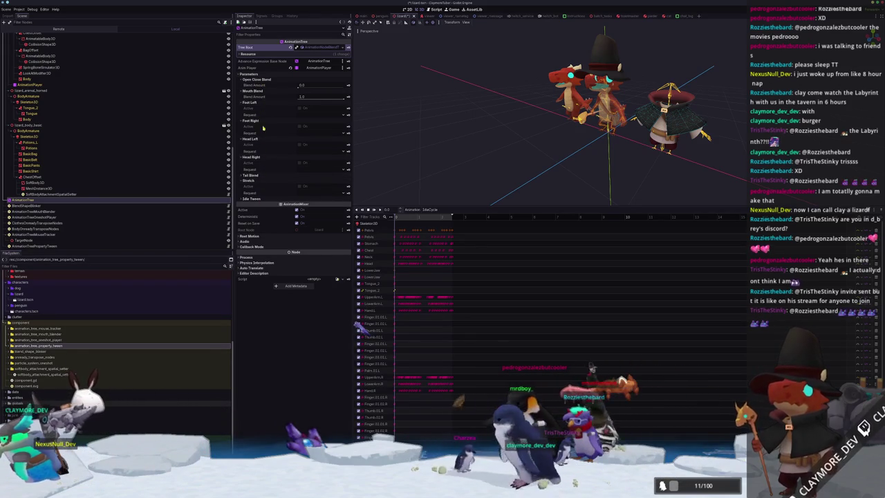
Review the Idle Timer and AnimationTreePropertyTween settings, then close the Animation panel
{"action": "left_click", "coordinate": [257, 198]}
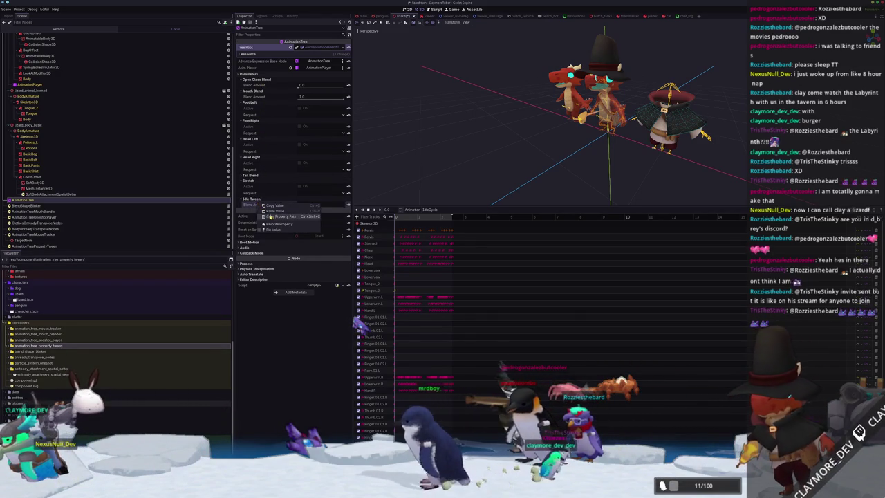
{"action": "left_click", "coordinate": [62, 246]}
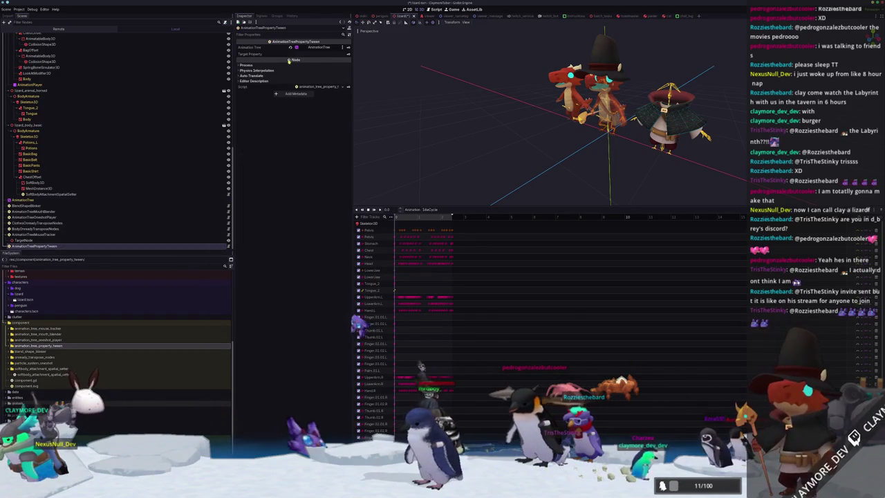
{"action": "left_click", "coordinate": [410, 139]}
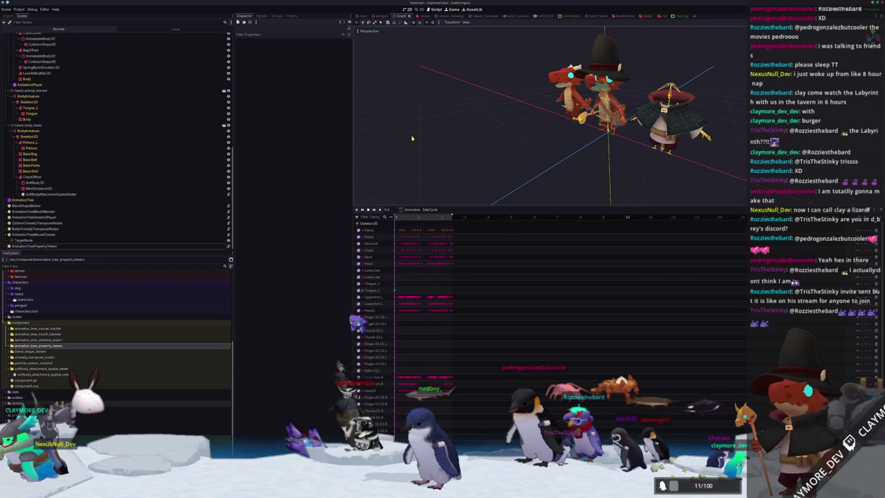
{"action": "left_click", "coordinate": [435, 155]}
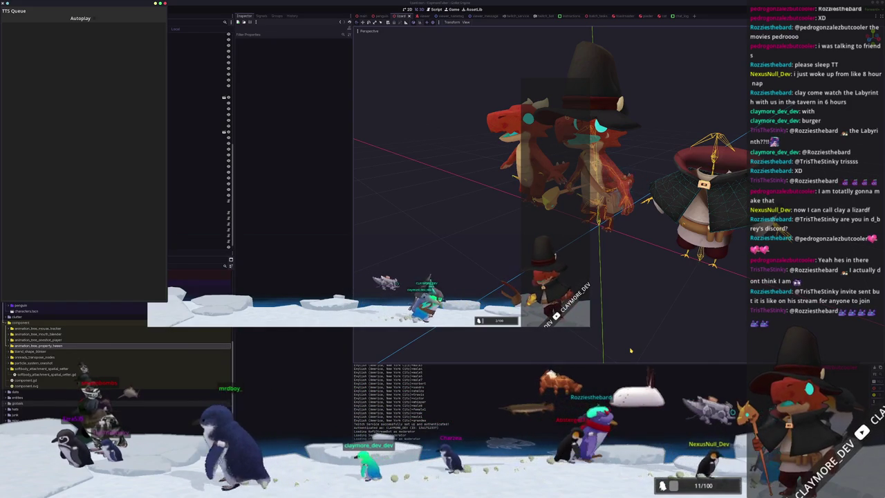
Move the BasicBag mesh 1.0 unit along the X axis
{"action": "left_click", "coordinate": [653, 286]}
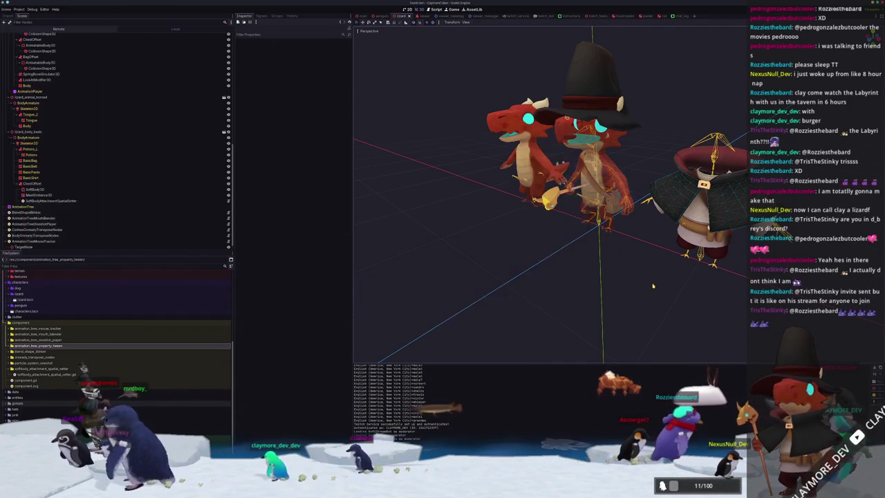
{"action": "left_click", "coordinate": [599, 197]}
{"action": "left_click_drag", "start_coordinate": [608, 228], "coordinate": [713, 263]}
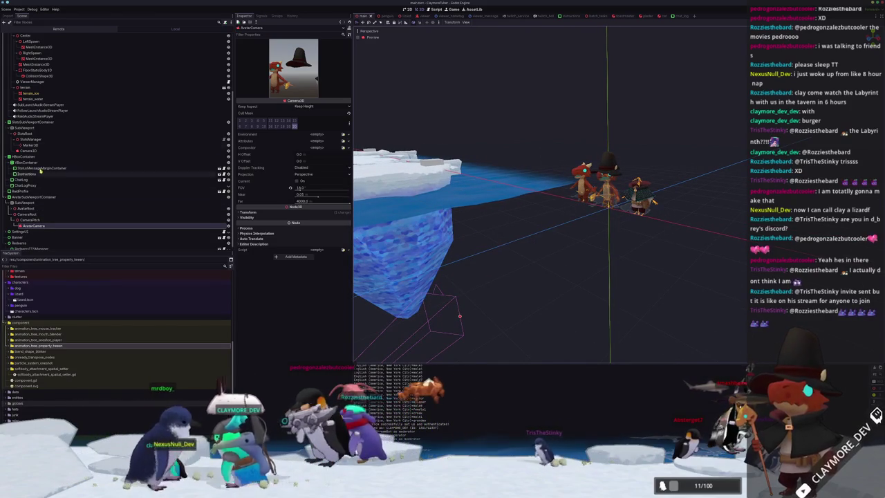
Scale the Lizard under AvatarRoot to 1.33 and run the game to preview it
{"action": "scroll", "coordinate": [45, 149], "scroll_direction": "down", "scroll_amount": 1}
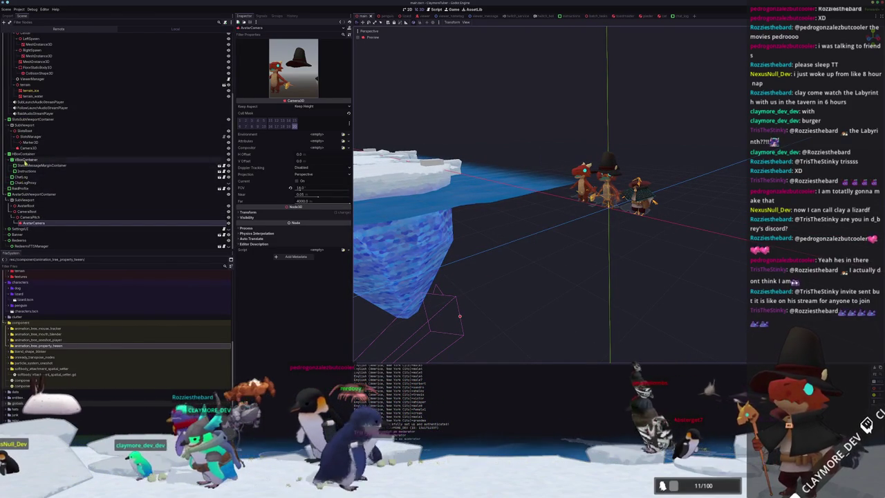
{"action": "scroll", "coordinate": [27, 141], "scroll_direction": "up", "scroll_amount": 5}
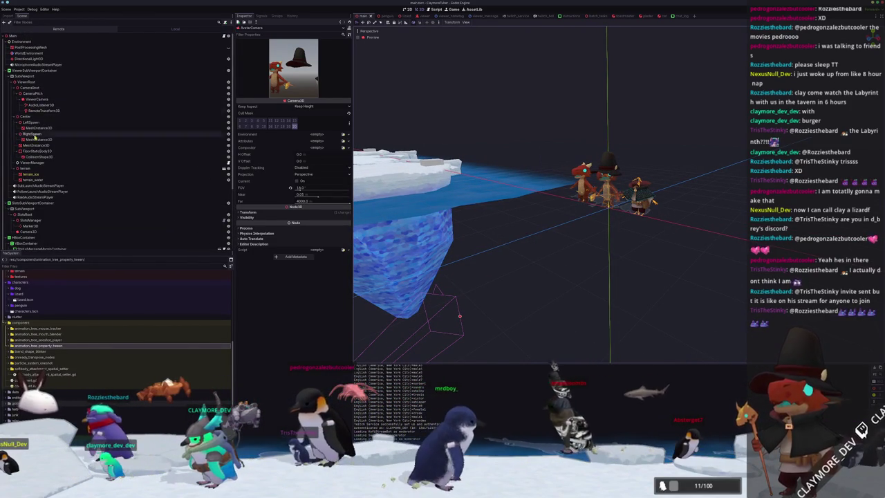
{"action": "scroll", "coordinate": [35, 179], "scroll_direction": "down", "scroll_amount": 5}
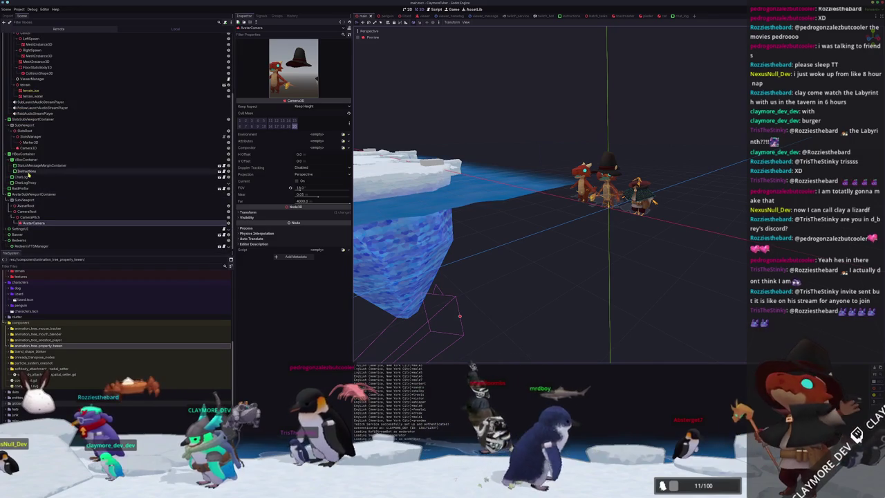
{"action": "left_click", "coordinate": [32, 207]}
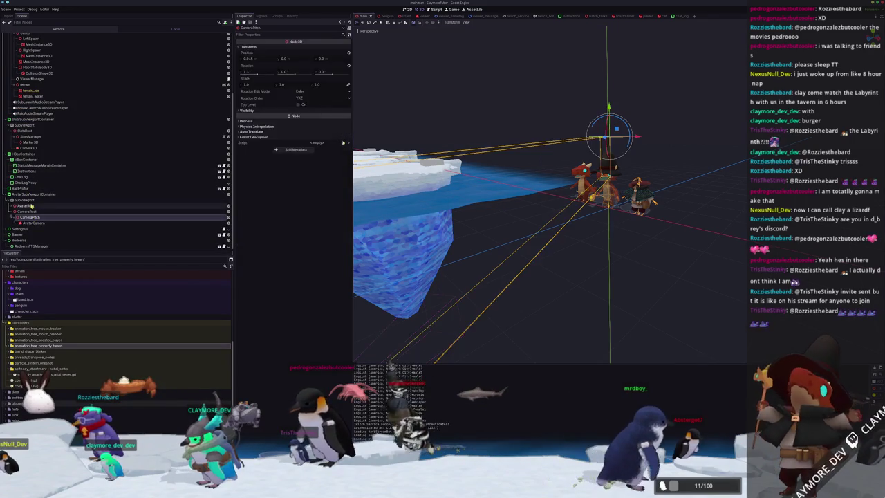
{"action": "left_click", "coordinate": [25, 217]}
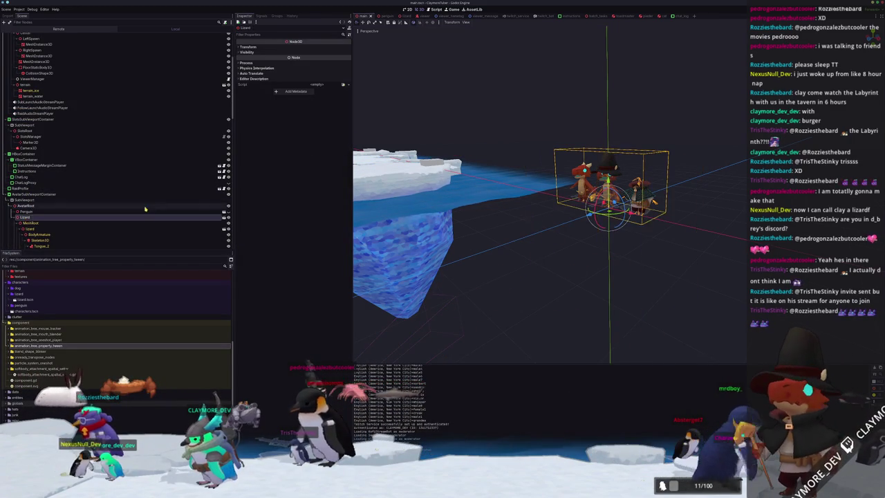
{"action": "left_click", "coordinate": [262, 48]}
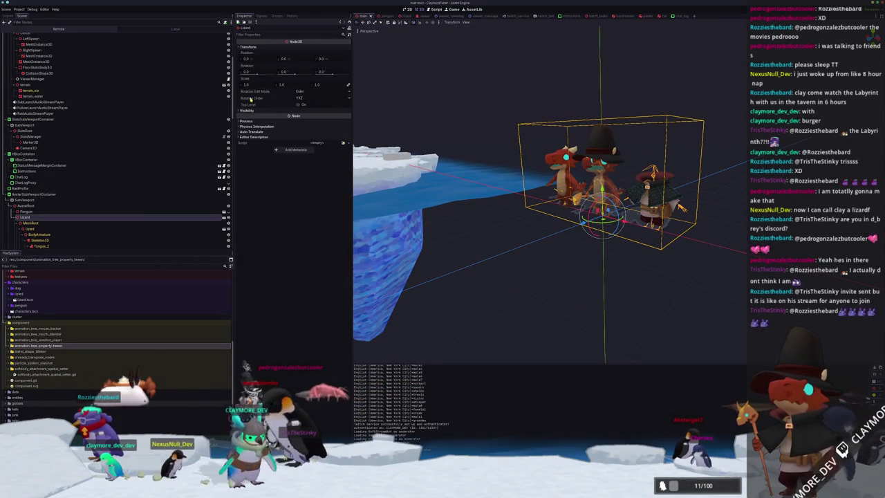
{"action": "left_click_drag", "start_coordinate": [249, 85], "coordinate": [297, 84]}
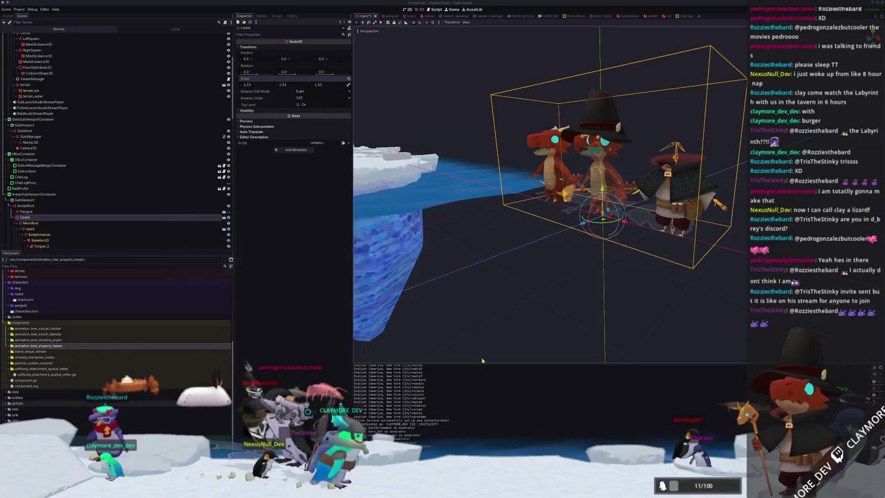
{"action": "key", "text": "F5"}
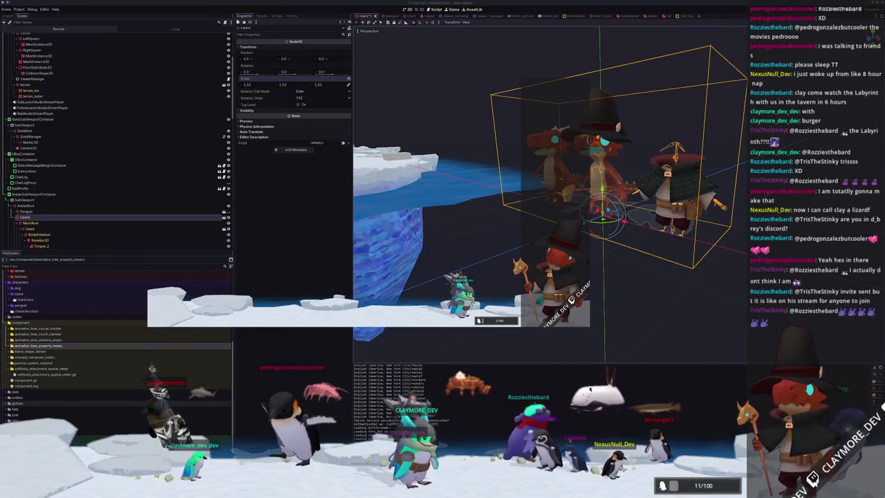
Preview the Lizard at 2.39 scale, then reset to 1.0 and rerun at 1.24
{"action": "key", "text": "F8"}
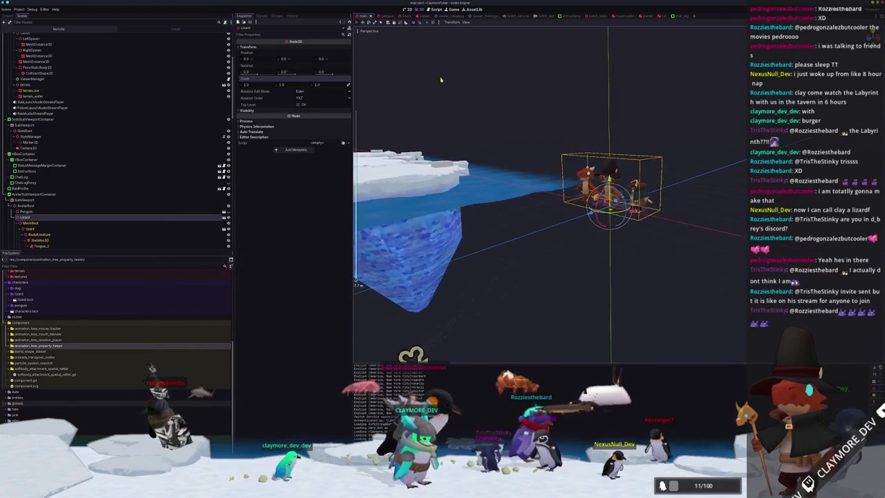
{"action": "key", "text": "F5"}
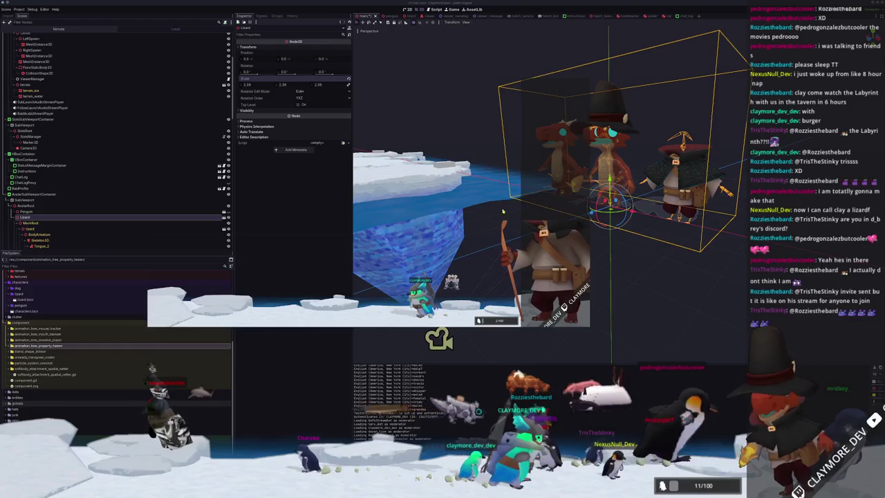
{"action": "key", "text": "F8"}
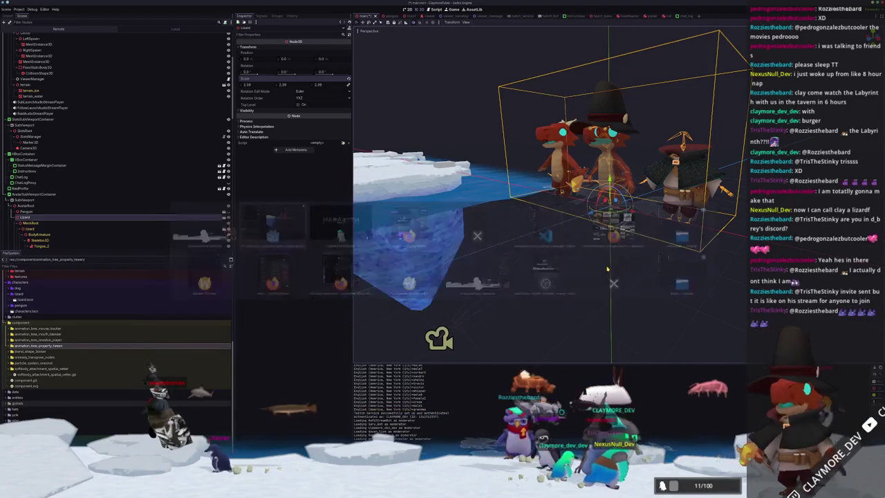
{"action": "left_click", "coordinate": [349, 81]}
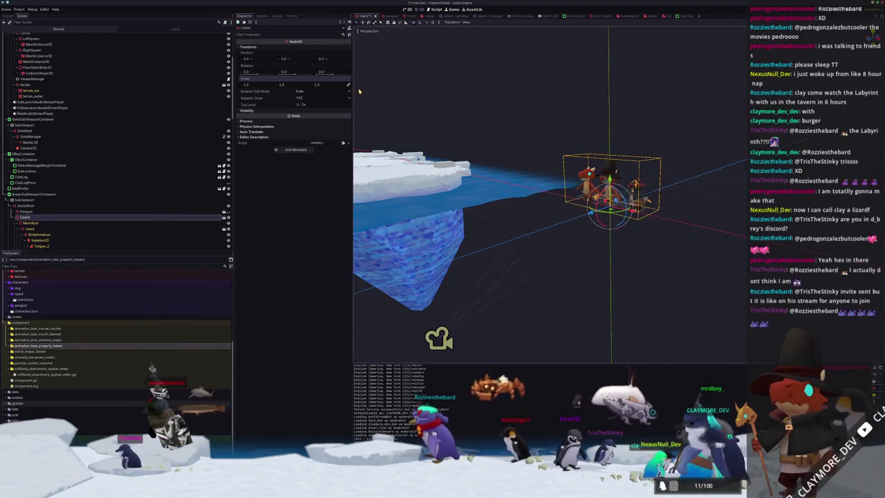
{"action": "left_click_drag", "start_coordinate": [287, 85], "coordinate": [296, 88]}
{"action": "left_click", "coordinate": [349, 79]}
{"action": "key", "text": "F5"}
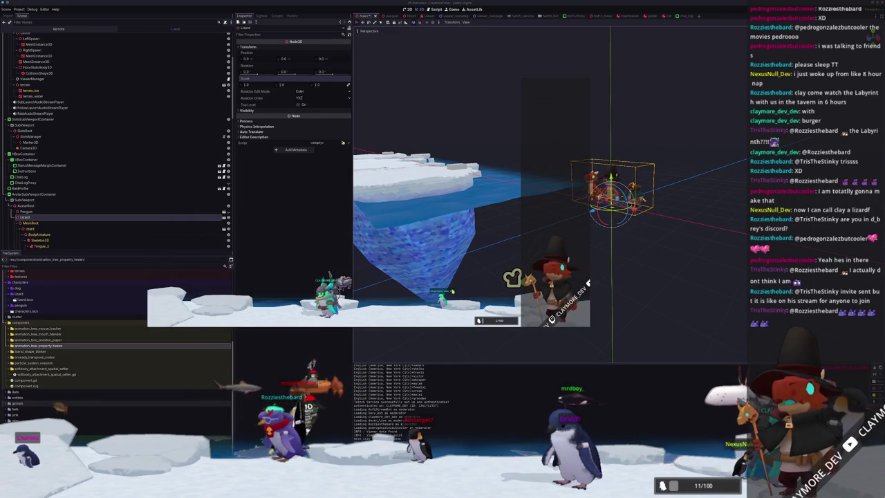
Test the Lizard at 2.335 scale in game, then undo it back to 1.0
{"action": "left_click", "coordinate": [296, 149]}
{"action": "left_click_drag", "start_coordinate": [282, 83], "coordinate": [328, 85]}
{"action": "key", "text": "F5"}
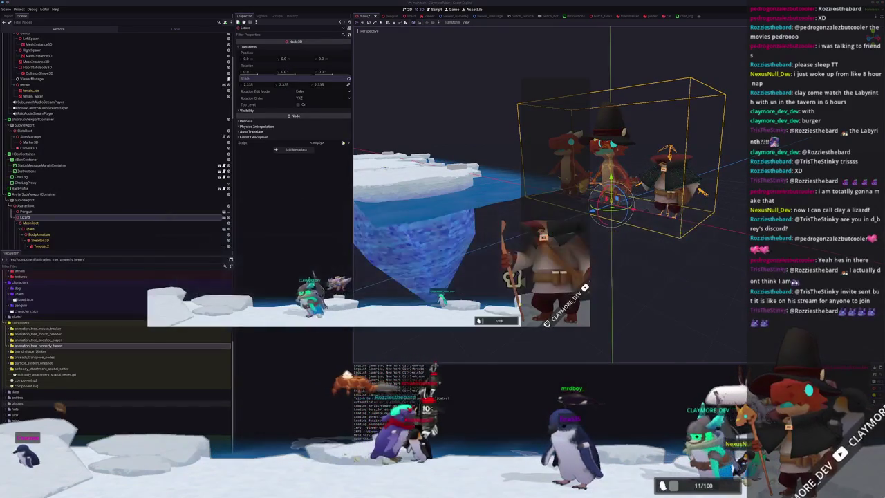
{"action": "key", "text": "F8"}
{"action": "key", "text": "ctrl+z"}
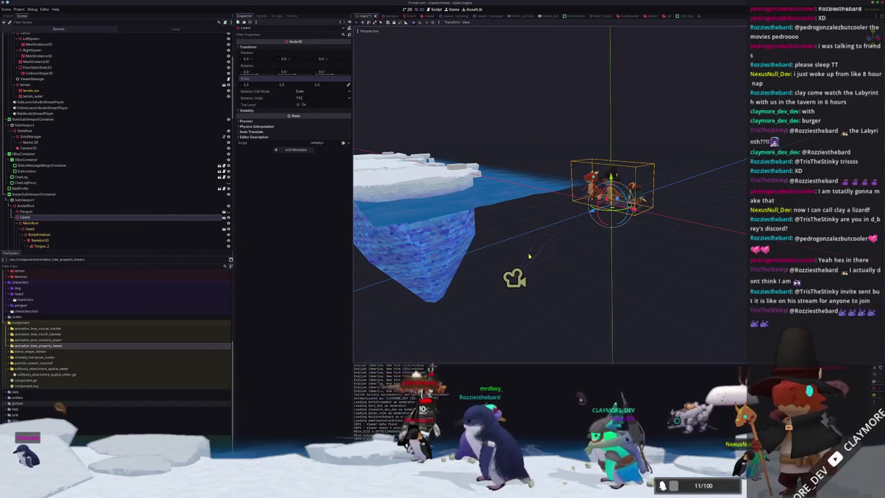
Select the AvatarCamera node and its CameraPitch node in the scene tree
{"action": "scroll", "coordinate": [77, 184], "scroll_direction": "down", "scroll_amount": 10}
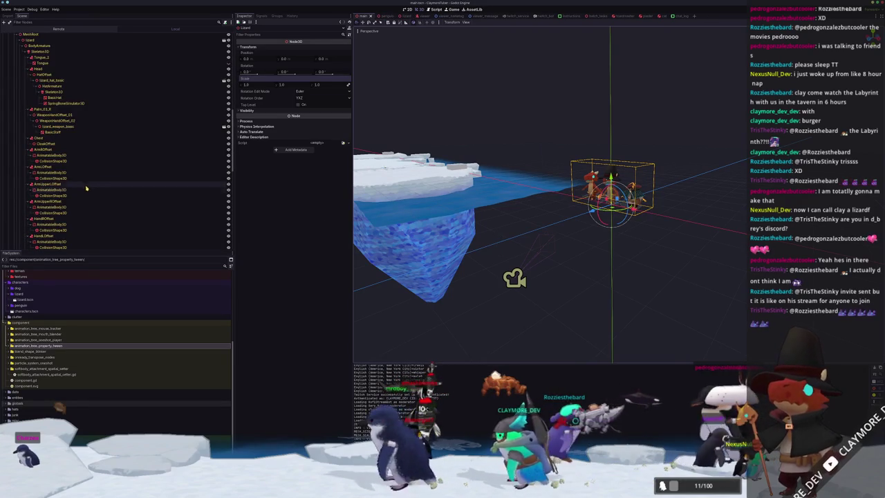
{"action": "scroll", "coordinate": [66, 225], "scroll_direction": "down", "scroll_amount": 5}
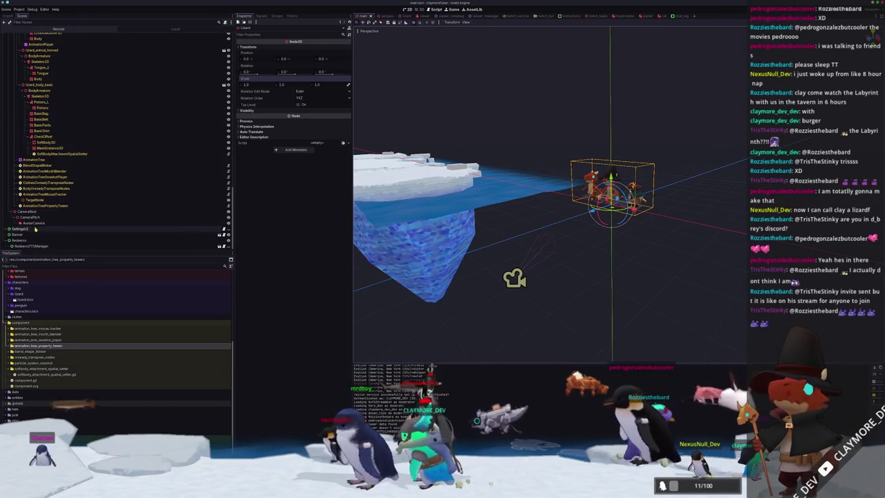
{"action": "left_click", "coordinate": [40, 220]}
{"action": "left_click", "coordinate": [42, 216]}
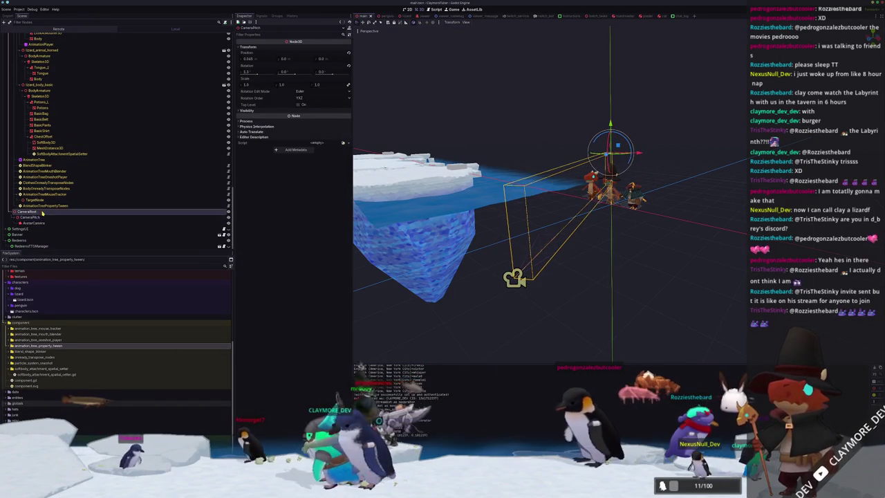